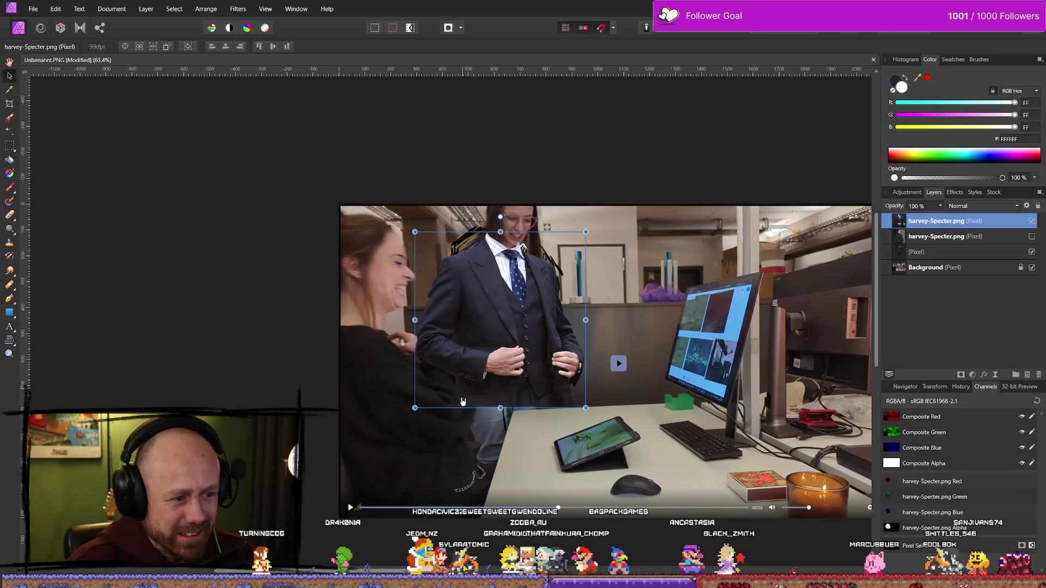
- Stretch the harvey-Specter.png suit cut-out taller toward the standing woman's waist
drag(415, 407, 420, 403)
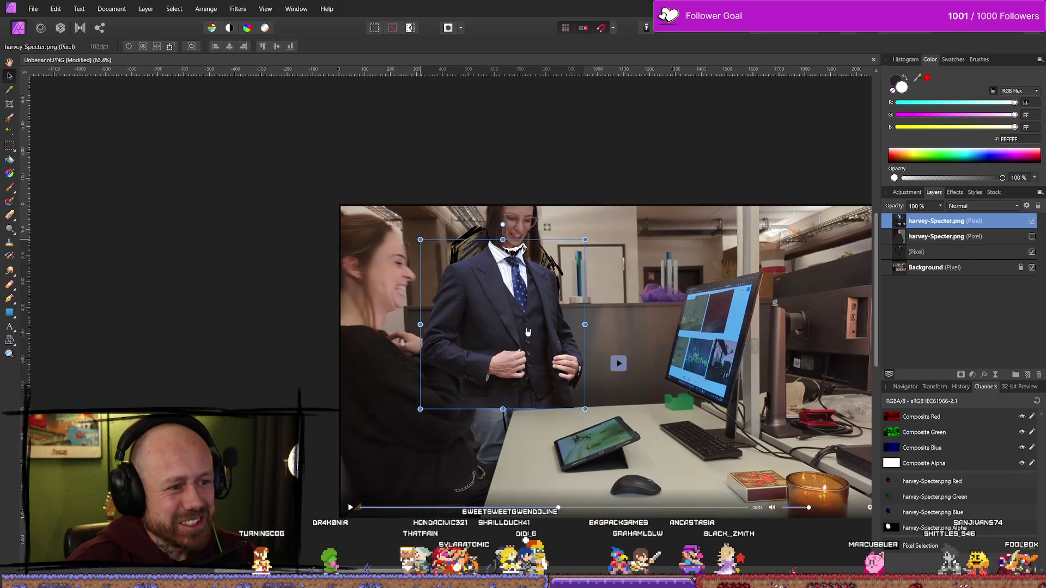
click(450, 427)
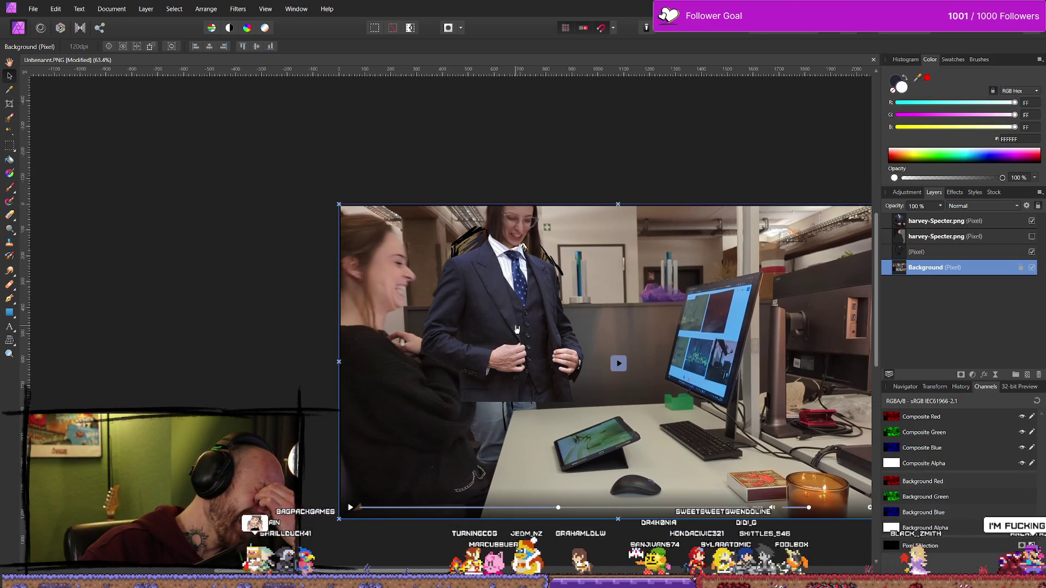
click(519, 327)
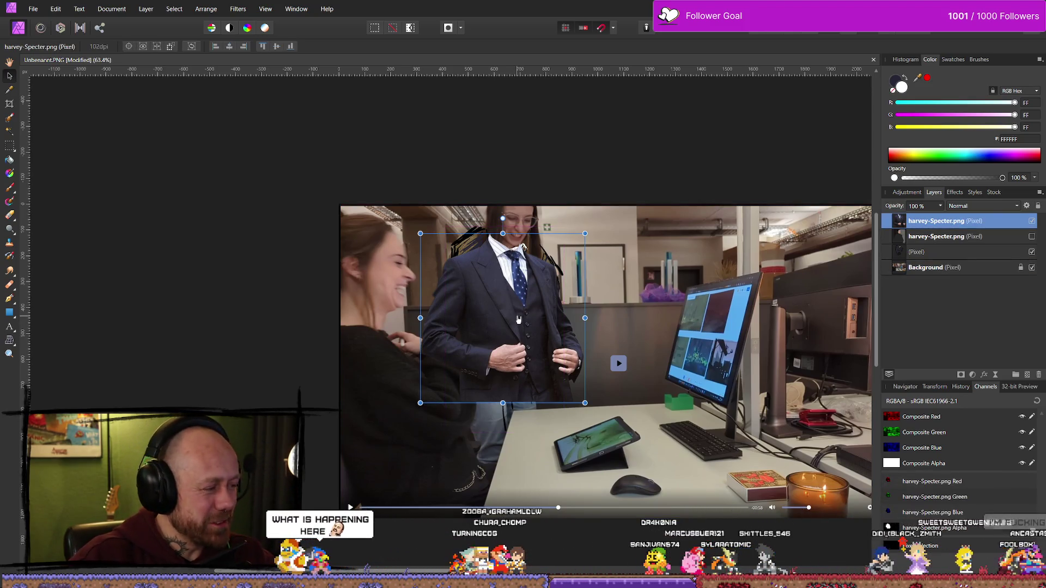
click(481, 428)
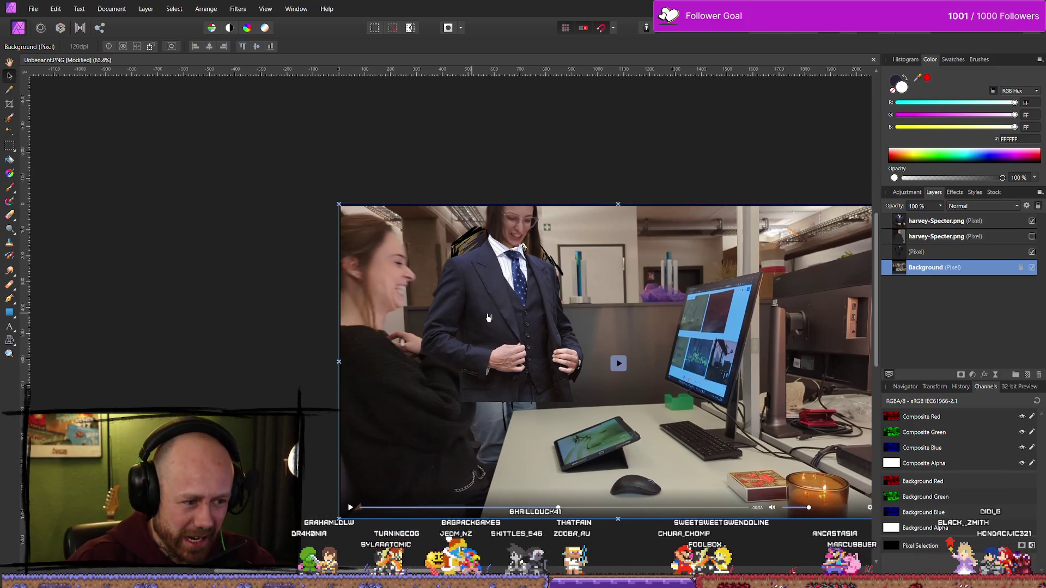
click(542, 382)
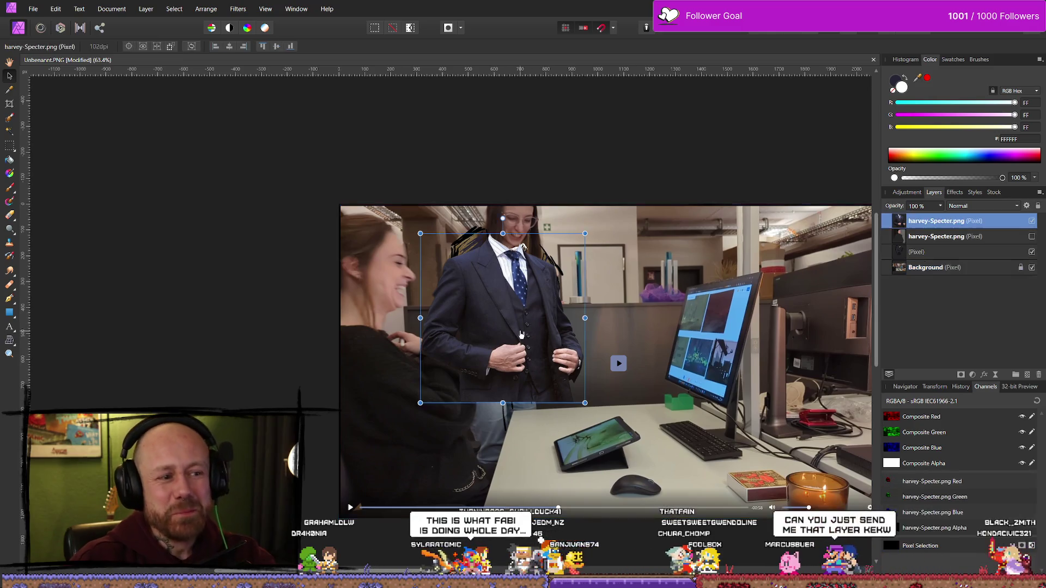
drag(502, 407, 502, 418)
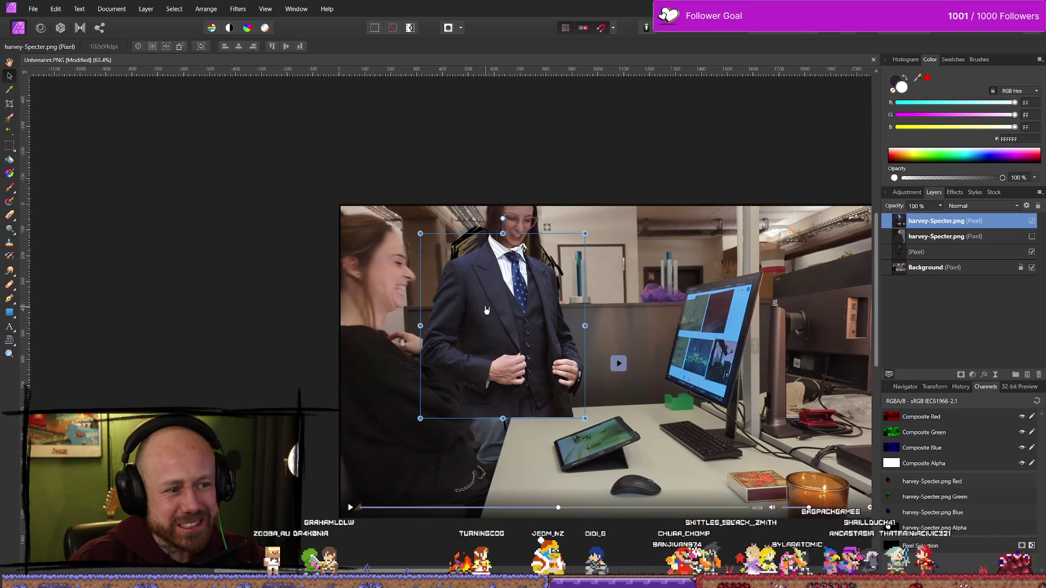
- Move the suit cut-out into place over the standing woman's body
click(589, 412)
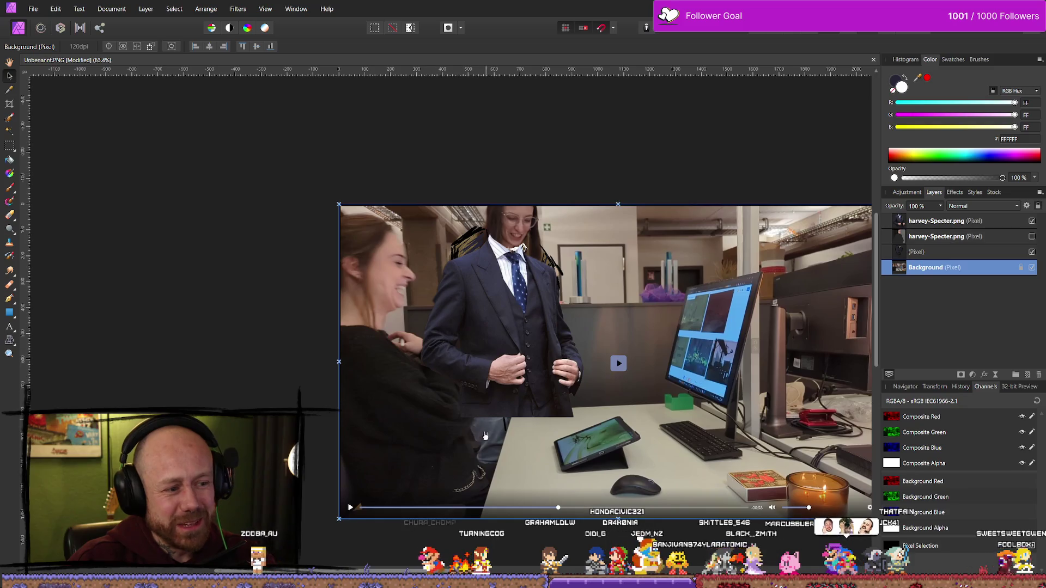
click(499, 351)
click(507, 340)
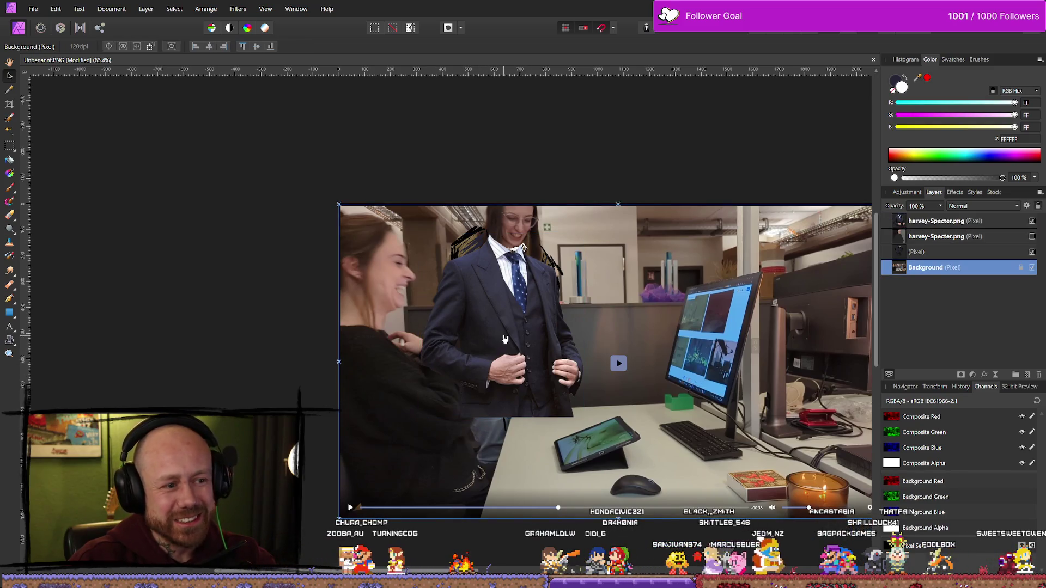
mouse_move(511, 335)
mouse_down()
mouse_move(508, 344)
mouse_move(438, 314)
mouse_move(210, 397)
mouse_move(510, 359)
mouse_move(376, 316)
mouse_move(298, 393)
mouse_move(550, 335)
mouse_move(447, 295)
mouse_move(343, 305)
mouse_move(321, 417)
mouse_move(305, 393)
mouse_move(229, 385)
mouse_move(496, 339)
mouse_up()
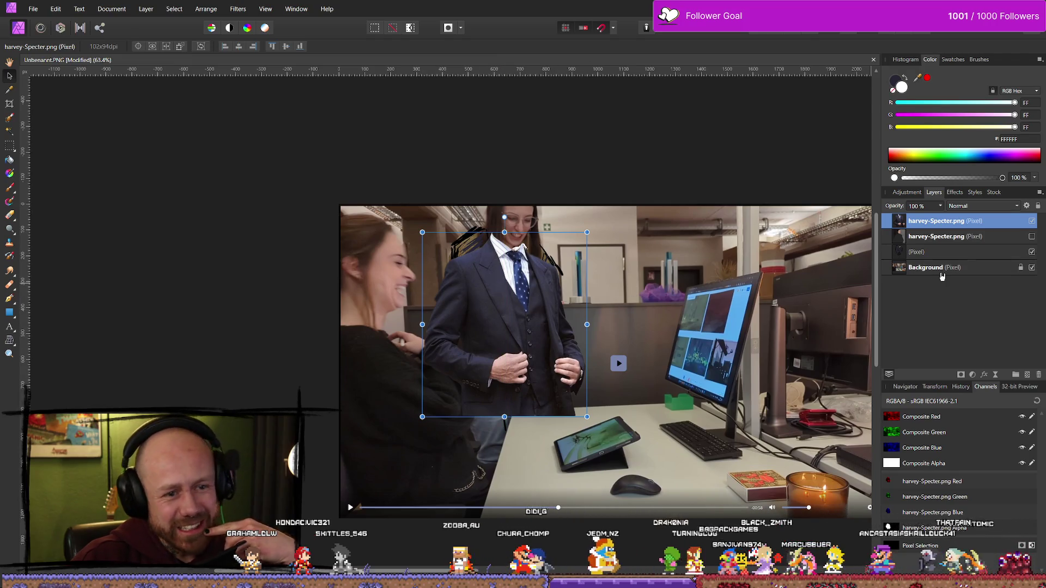
- Hide the suit layer, select the Background layer and switch to the Selection Brush
click(1032, 221)
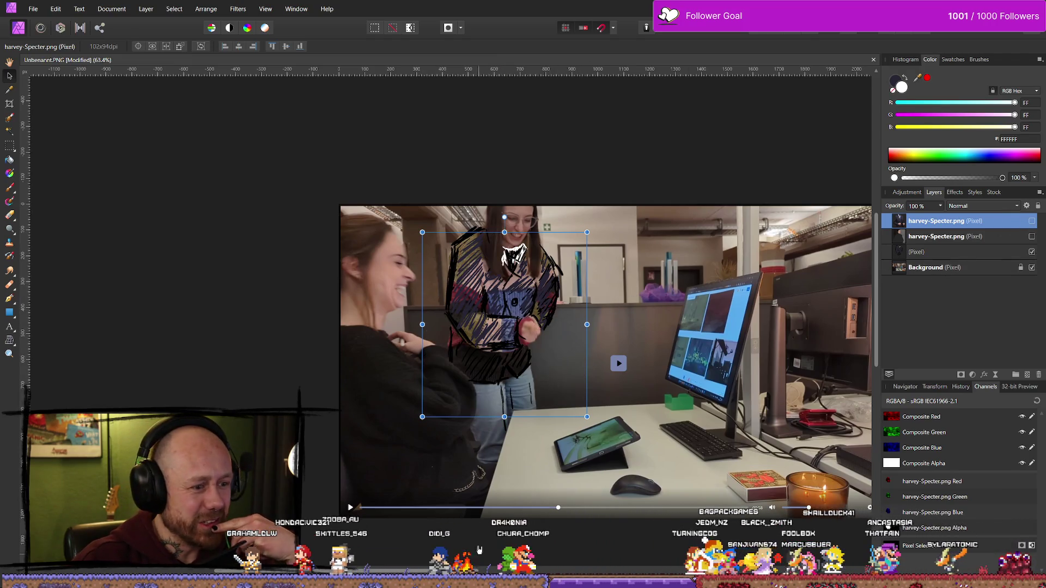
click(485, 475)
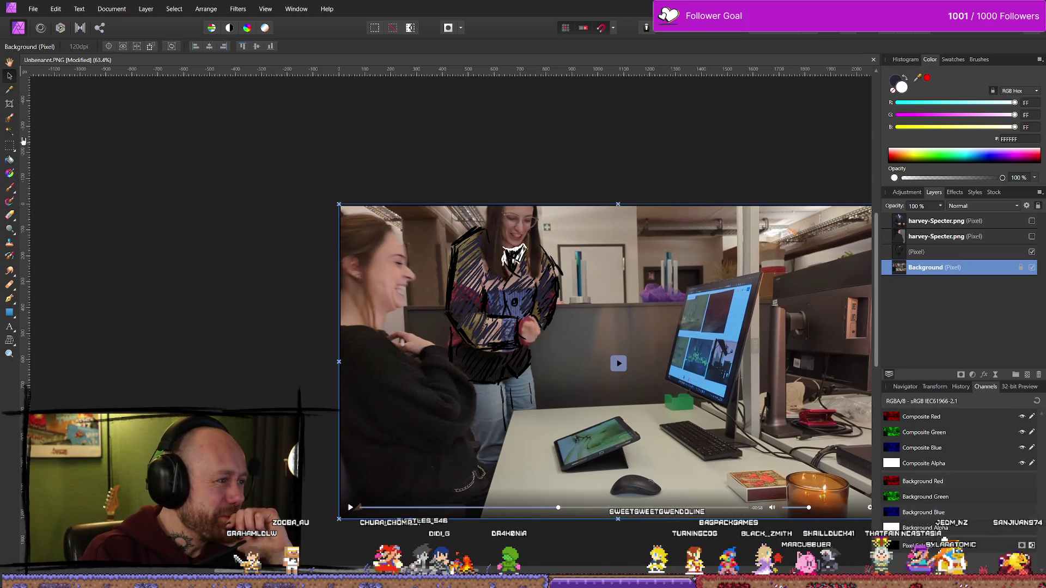
click(9, 117)
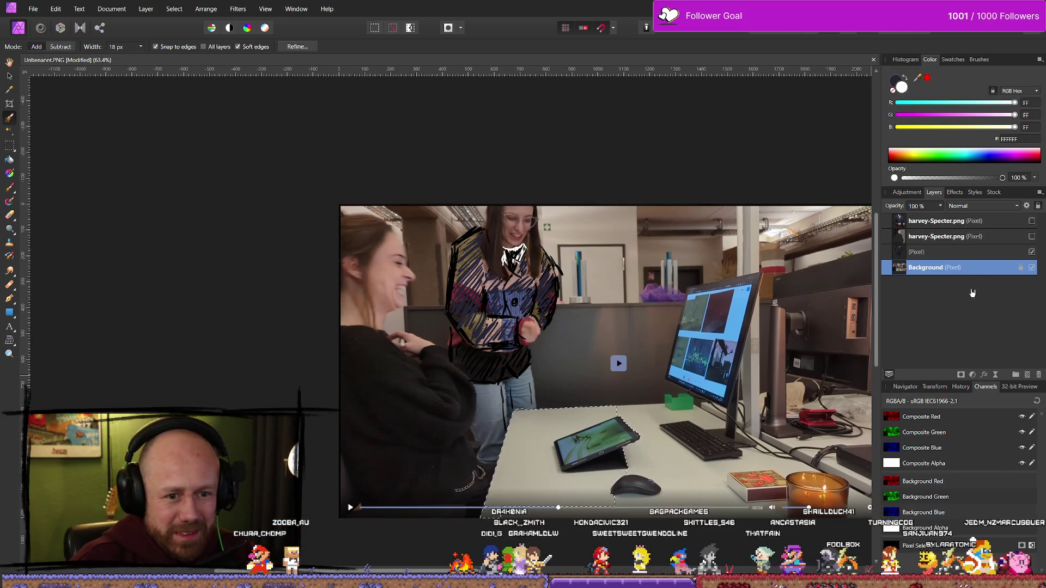
right_click(978, 275)
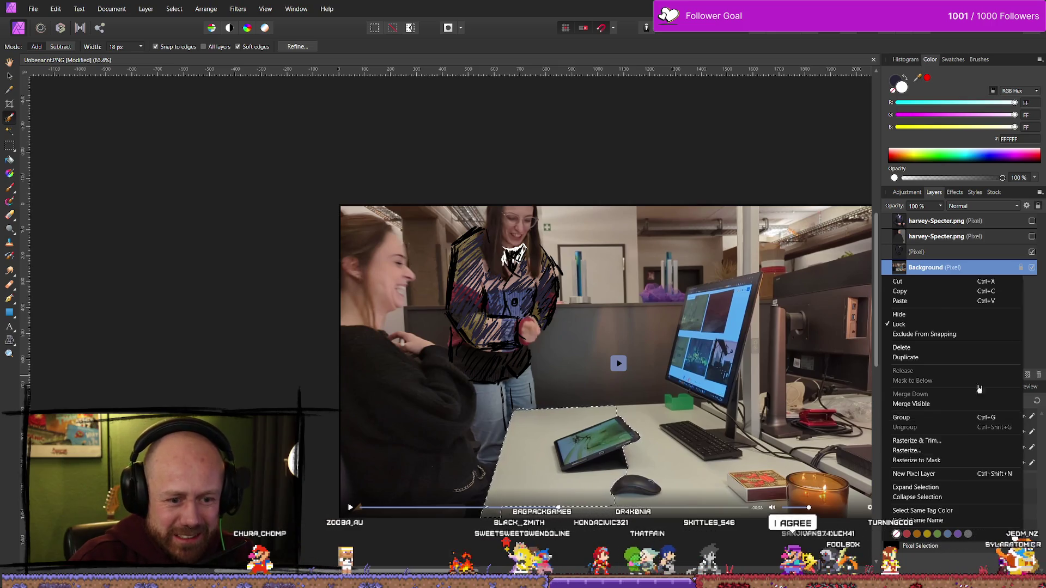
- Copy the desk selection to a new layer and move it to the top of the stack
click(1021, 275)
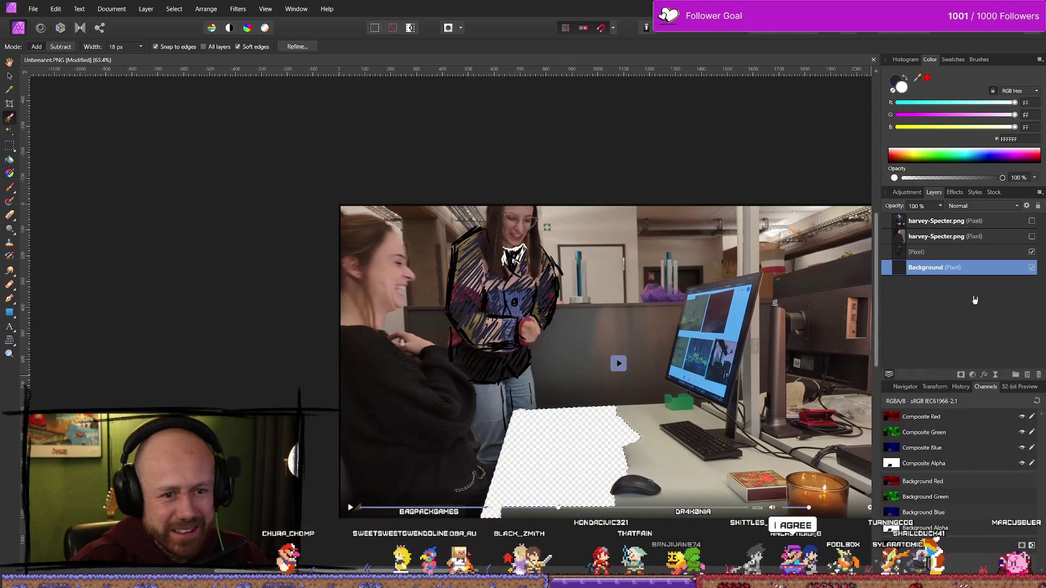
key(ctrl+j)
drag(957, 267, 966, 221)
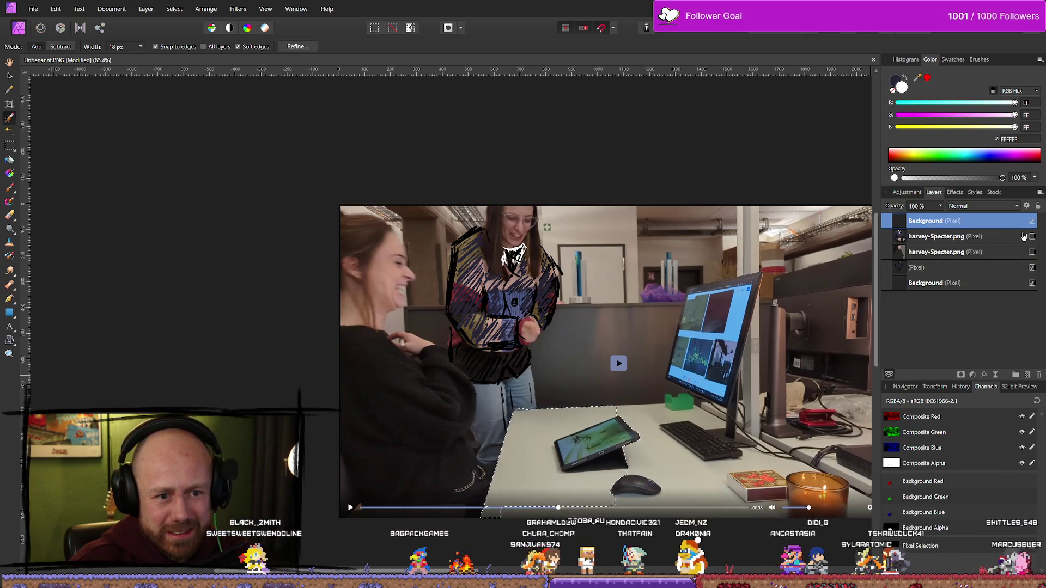
click(1032, 238)
click(1031, 237)
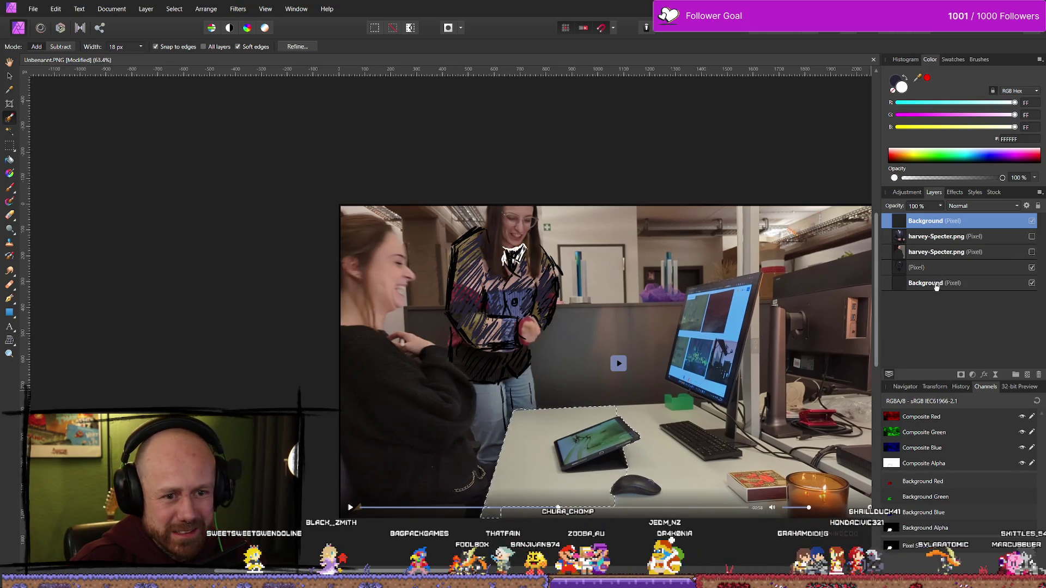
click(936, 285)
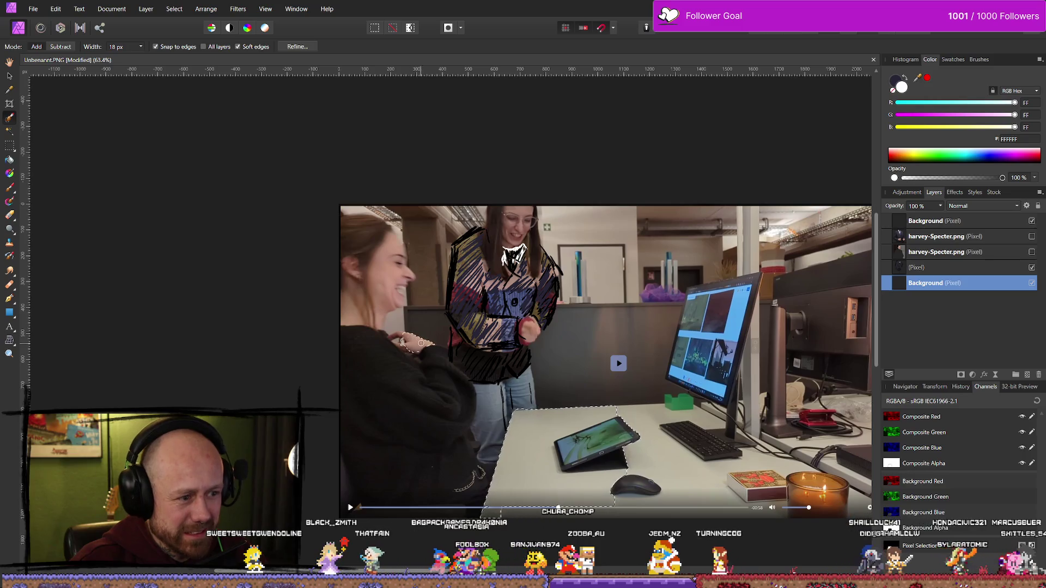
- Select the seated woman's black sweater on the background photo and paste it onto a new layer
mouse_move(415, 343)
mouse_down()
mouse_move(445, 349)
mouse_move(466, 396)
mouse_move(460, 429)
mouse_up()
drag(460, 386, 403, 342)
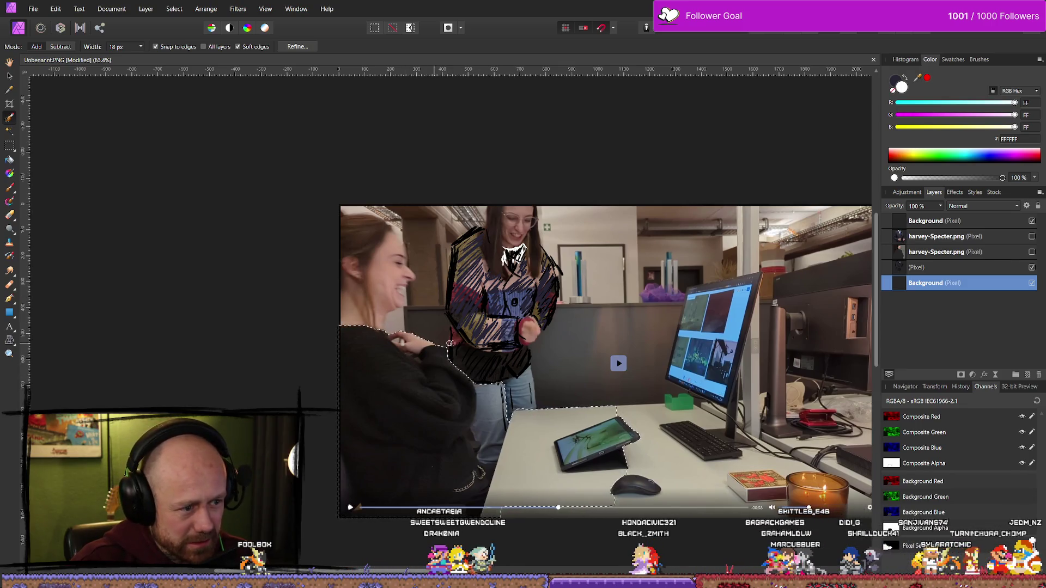
key(ctrl+z)
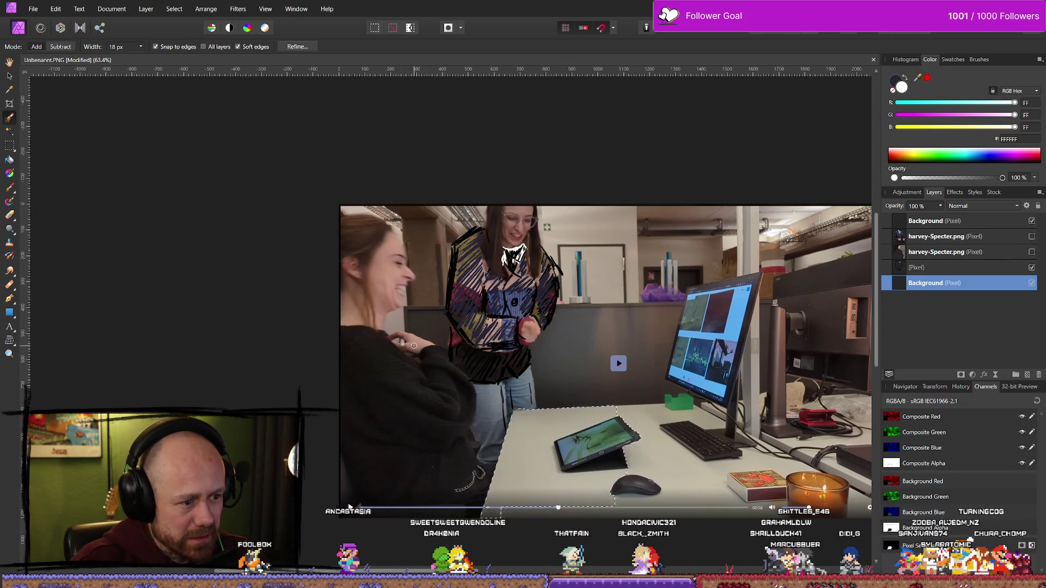
drag(414, 345, 426, 347)
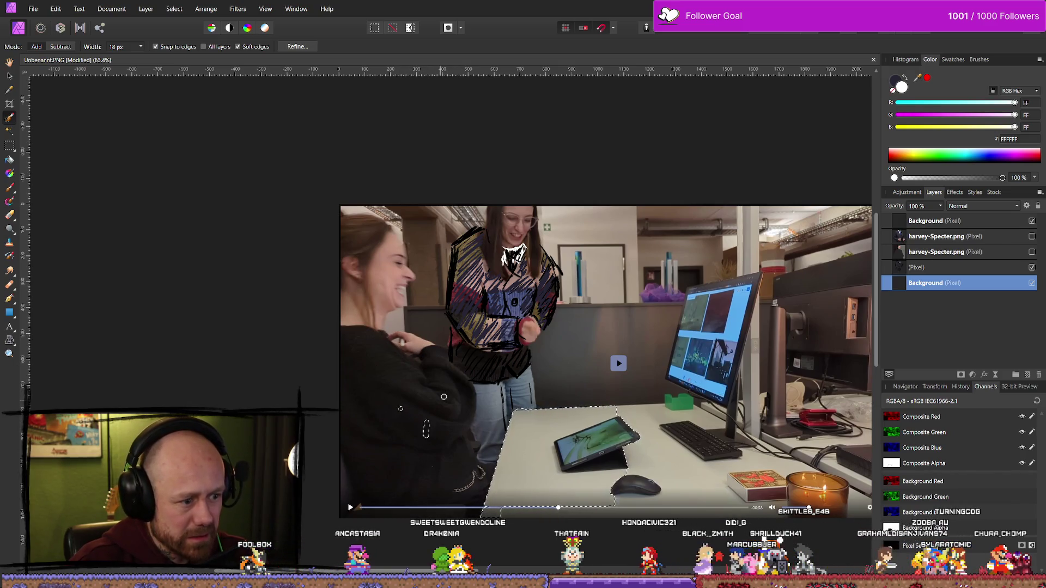
drag(431, 348, 400, 342)
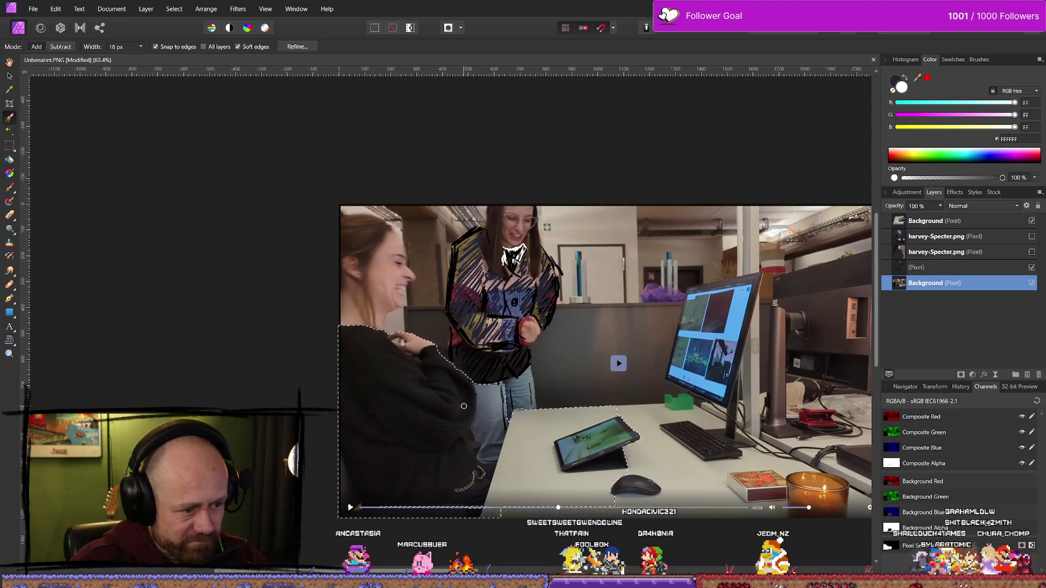
key(ctrl+v)
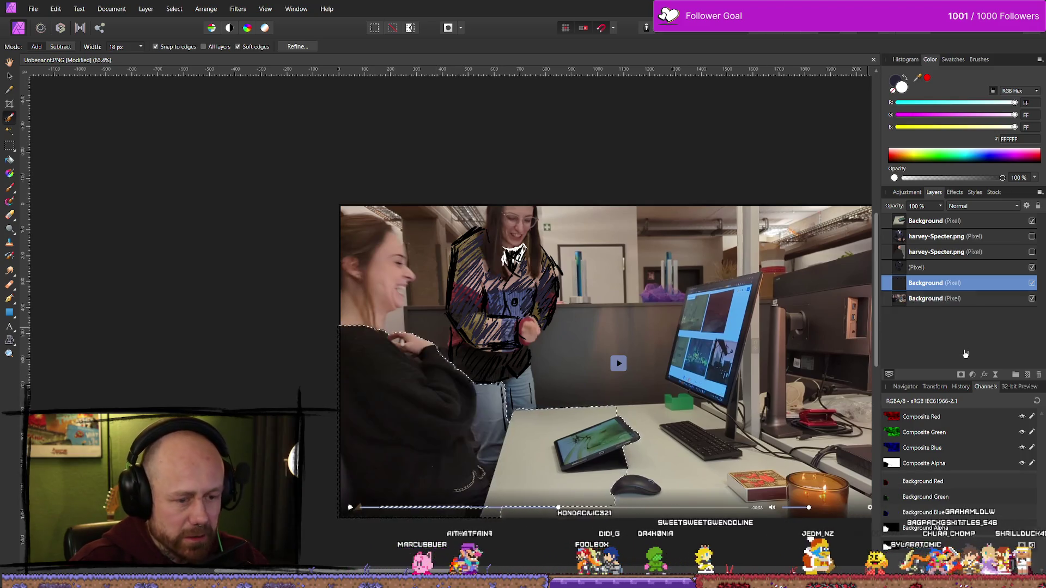
- Place the sweater layer second in the stack and make the suit layer visible again
drag(954, 285, 954, 236)
click(1007, 252)
click(1032, 252)
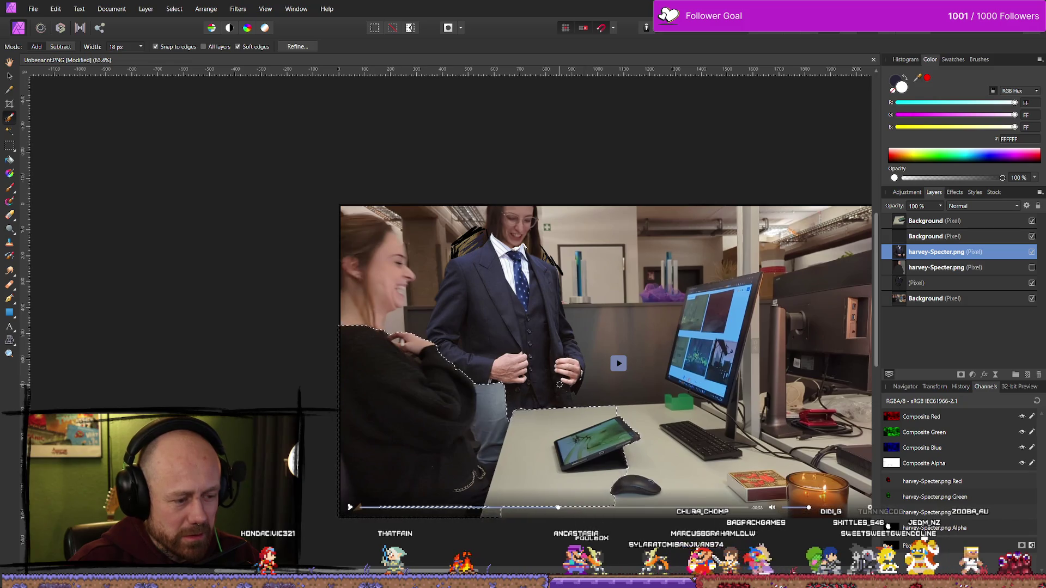
click(936, 238)
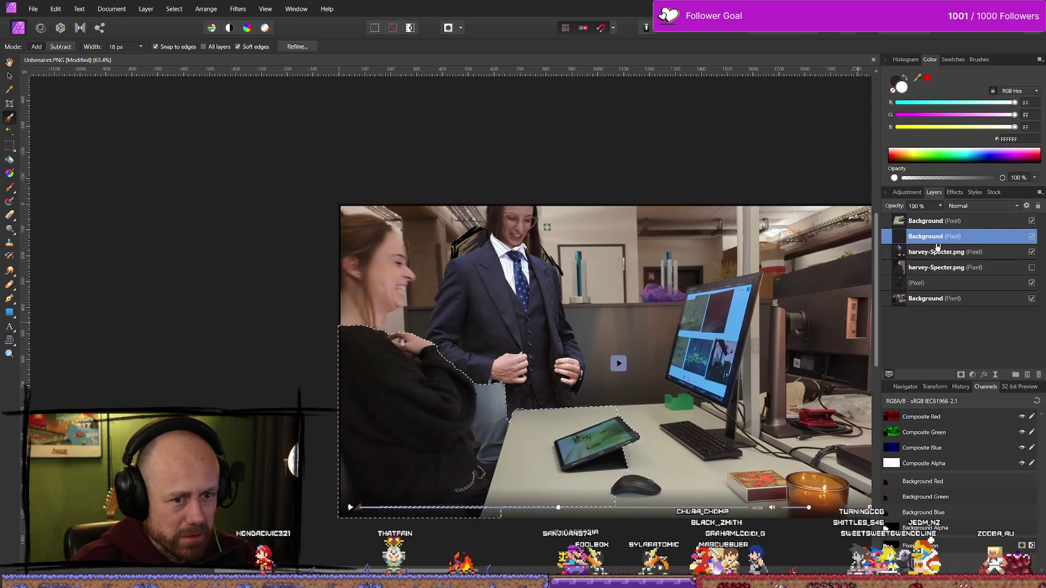
- Copy the woman's lower-back area to its own layer beneath the suit layers
key(ctrl+d)
key(m)
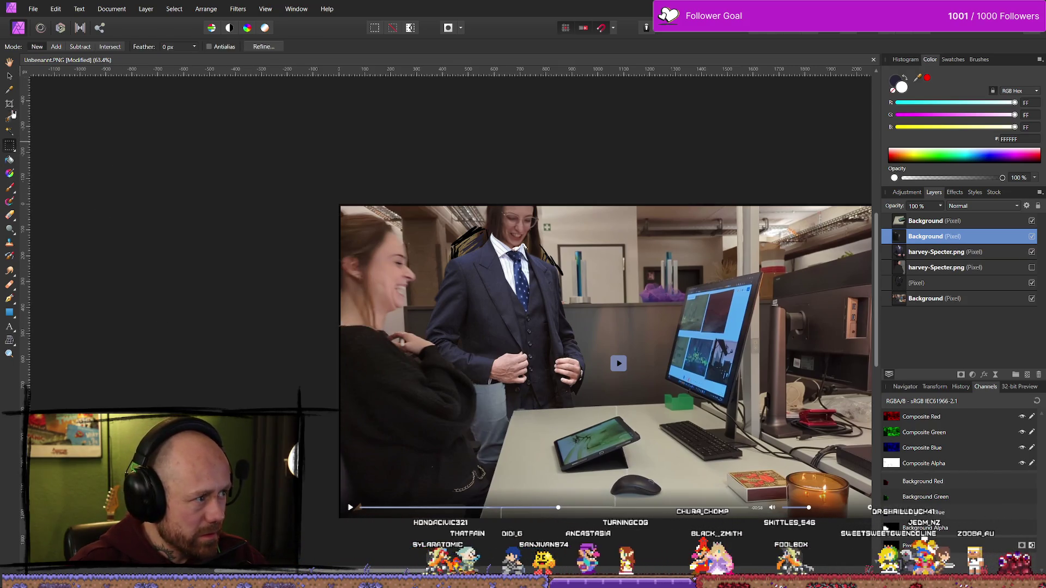
click(9, 116)
drag(487, 446, 504, 402)
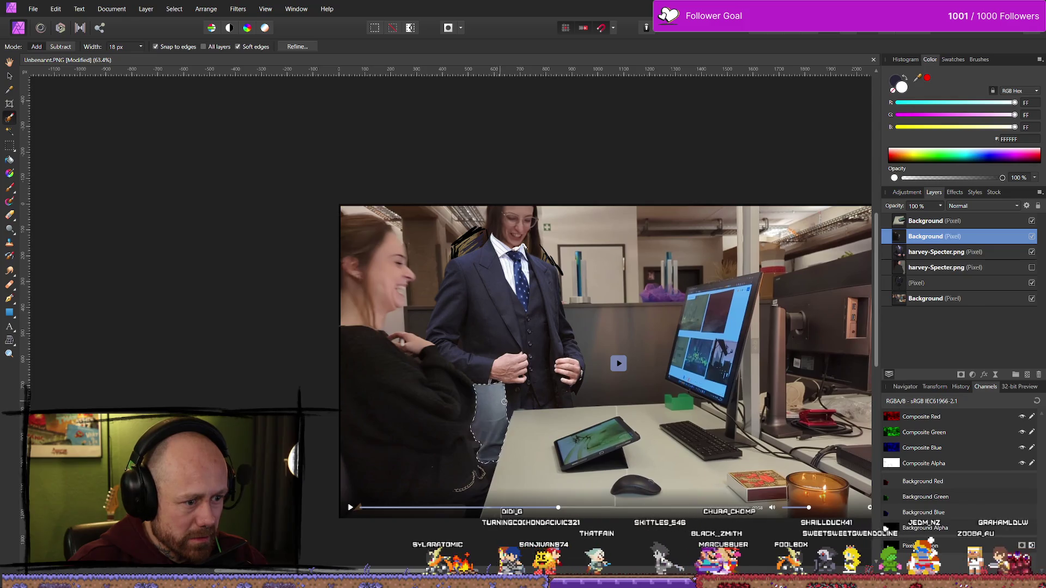
key(Delete)
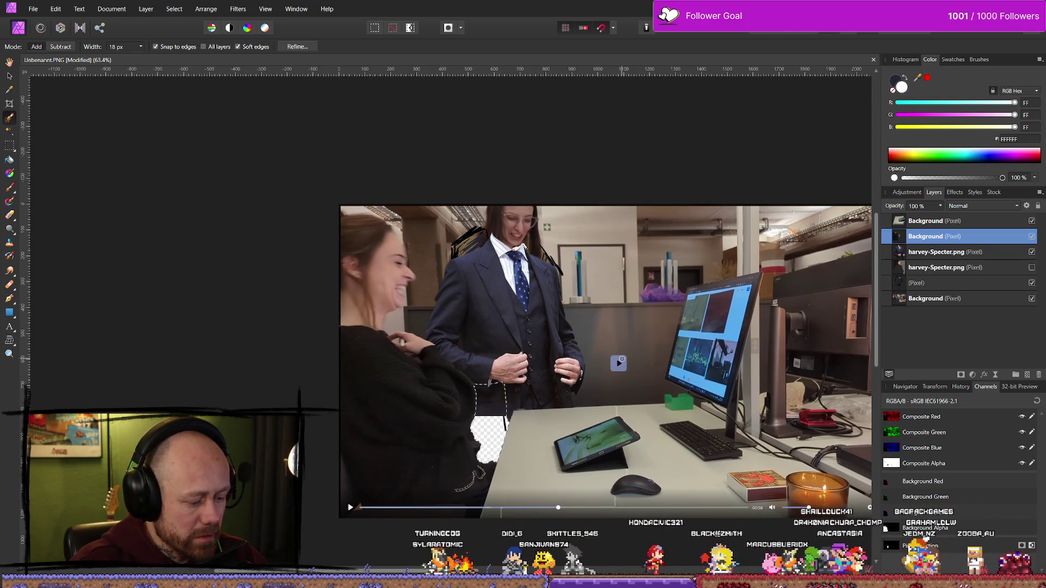
key(ctrl+j)
drag(929, 241, 930, 291)
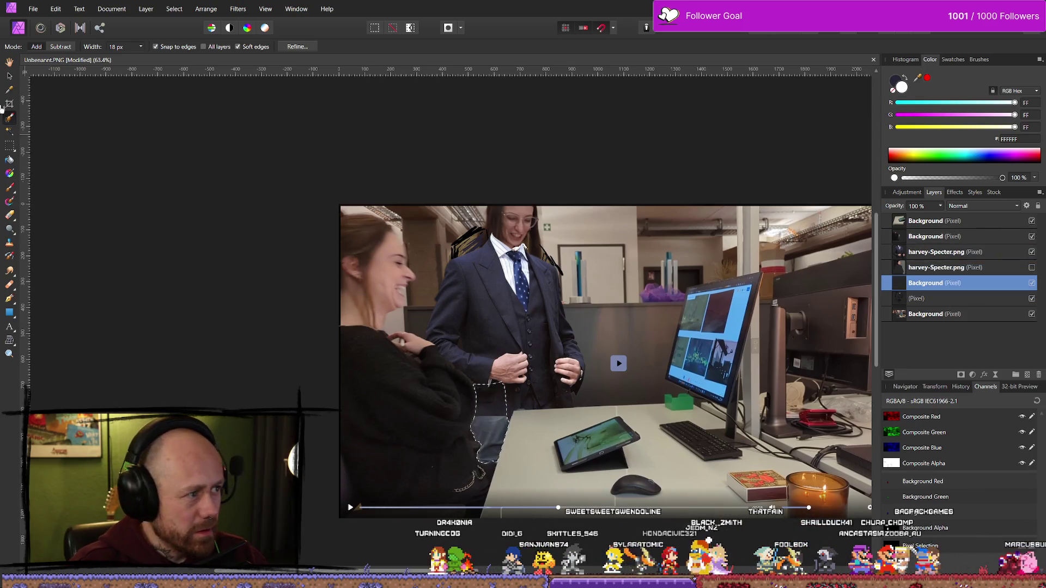
key(v)
click(323, 220)
scroll(523, 410, down, 4)
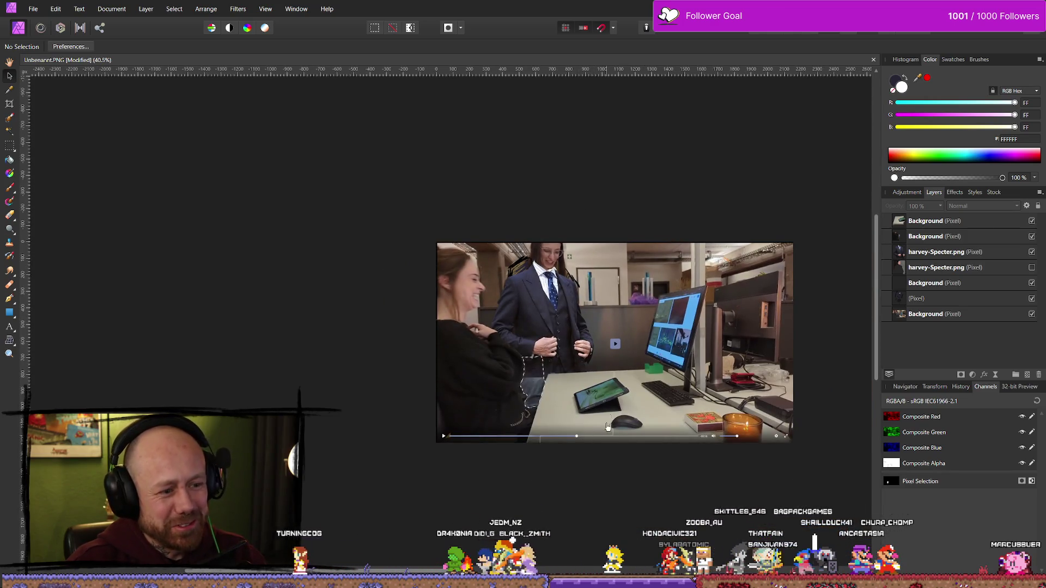
scroll(561, 283, up, 3)
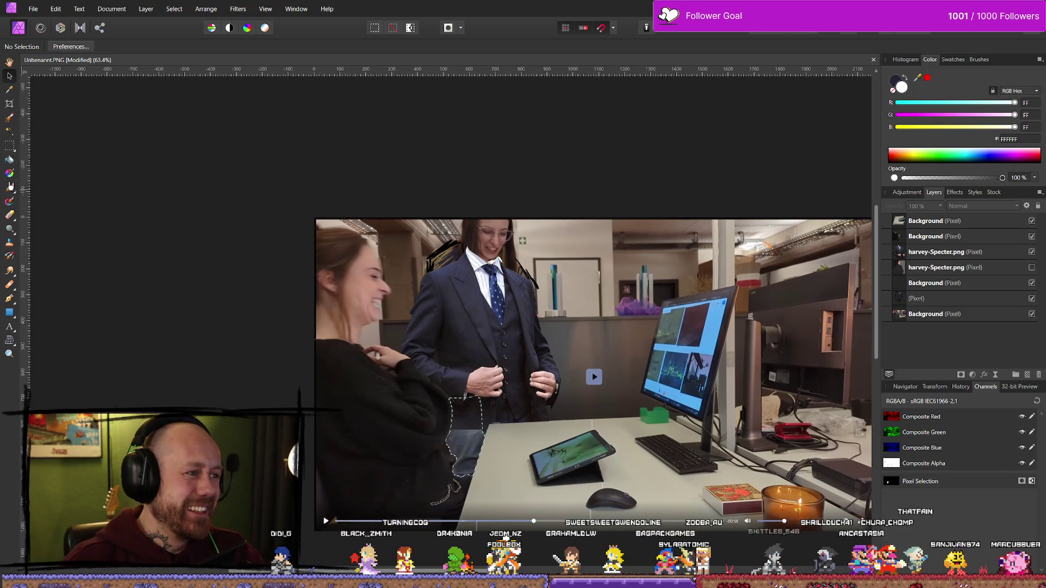
key(m)
drag(535, 250, 432, 234)
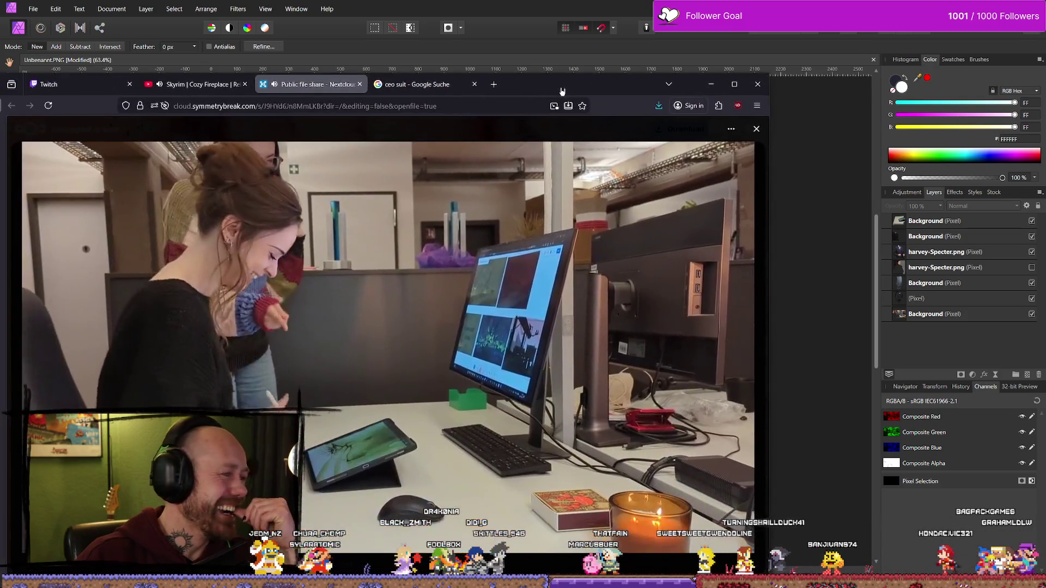
mouse_move(605, 86)
mouse_down()
mouse_move(862, 214)
mouse_move(998, 300)
mouse_move(1043, 171)
mouse_move(1043, 86)
mouse_up()
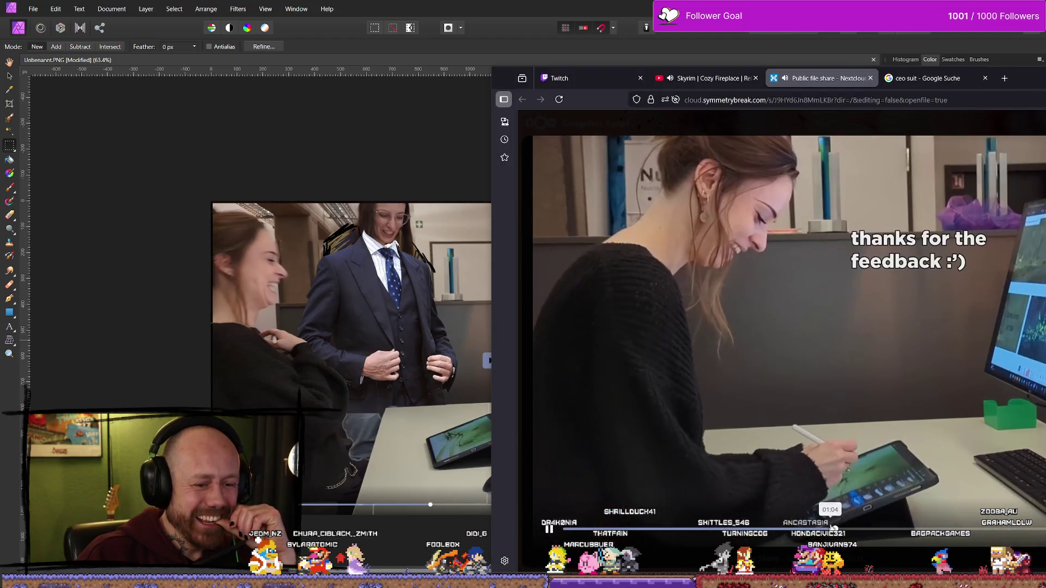
- Pause the shared office video, close the Google and Nextcloud tabs, and minimize Firefox
click(826, 528)
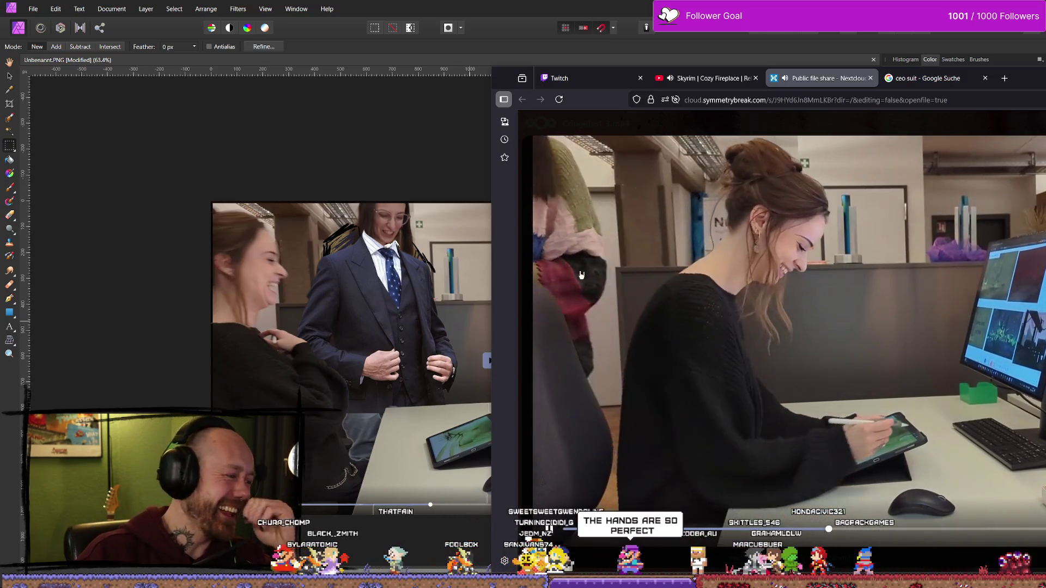
drag(1026, 87, 595, 89)
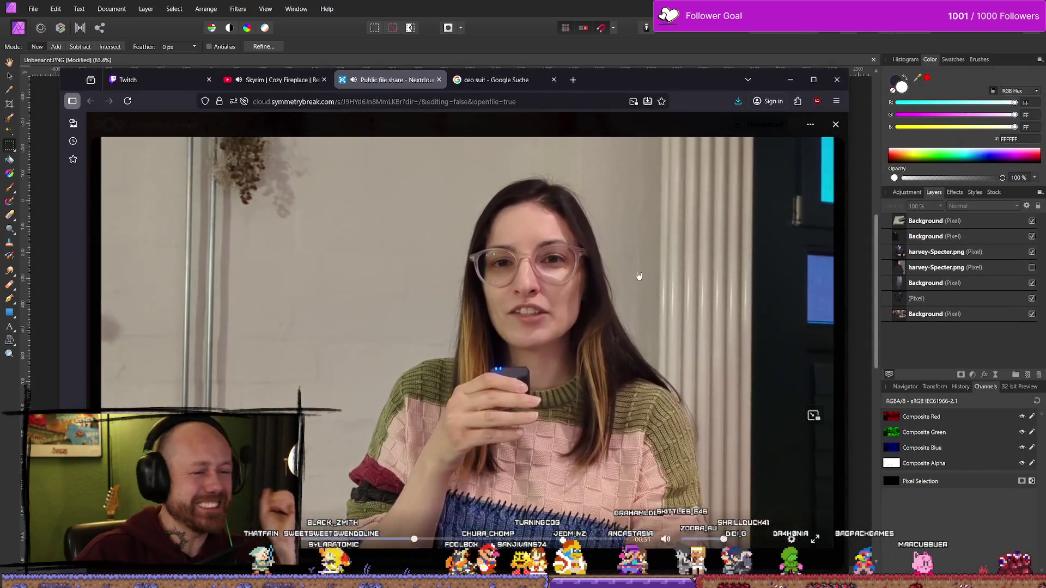
click(588, 266)
click(493, 79)
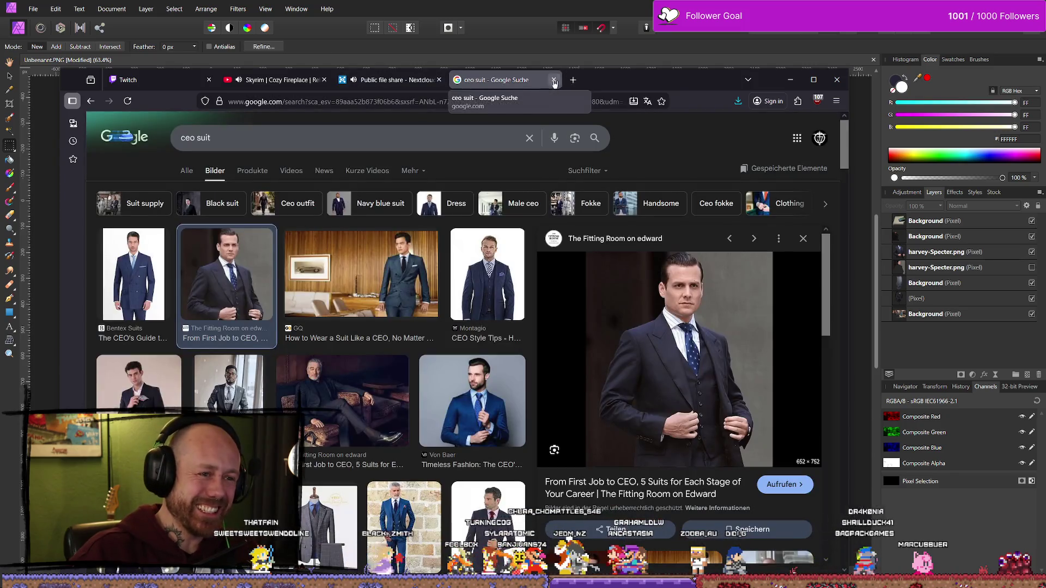
click(553, 79)
click(438, 80)
click(790, 79)
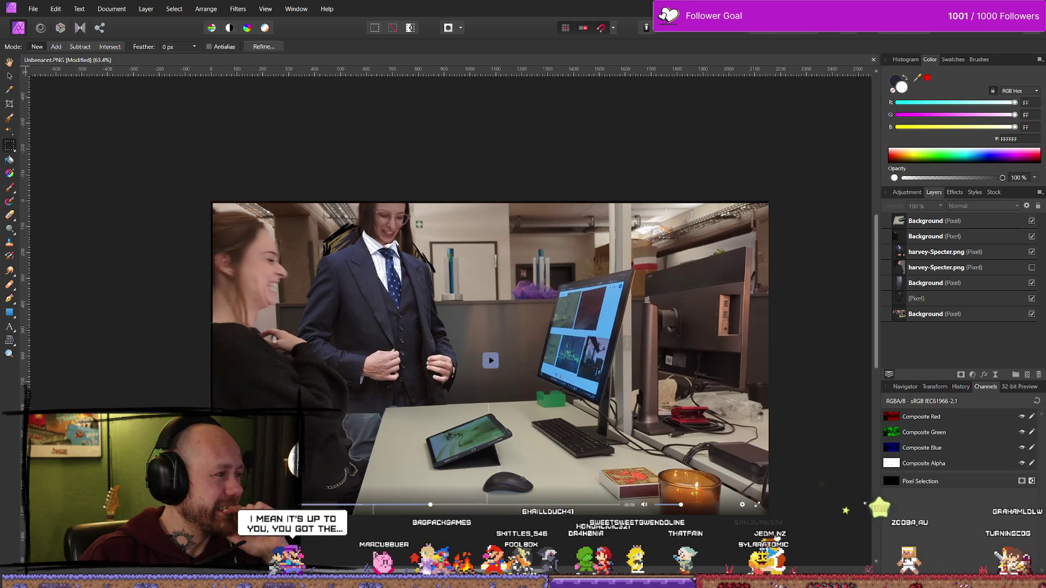
- Close Affinity Photo after answering its save prompt, close Snipping Tool, and switch to Unreal Editor
key(alt+F4)
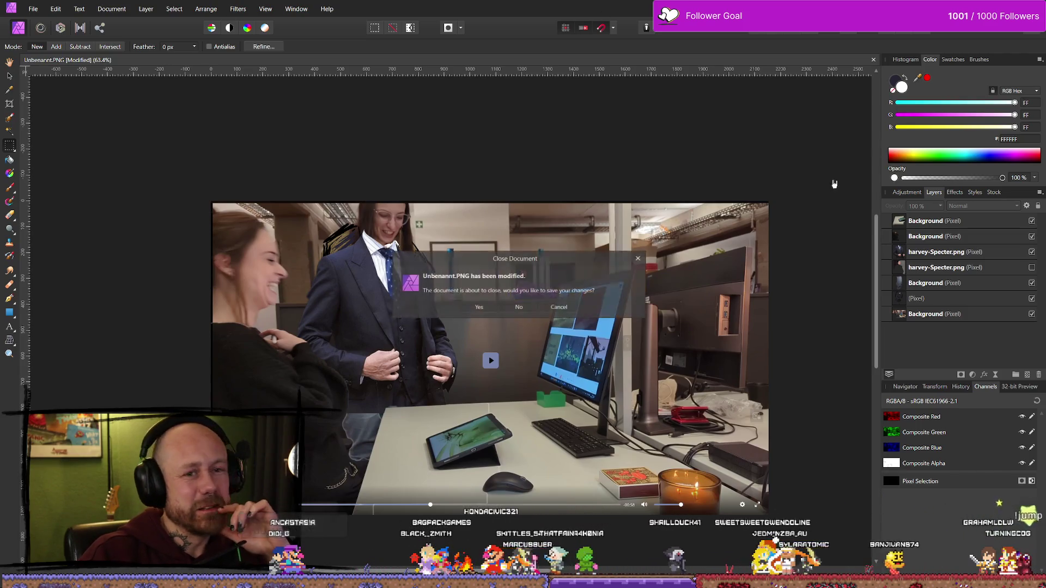
click(518, 303)
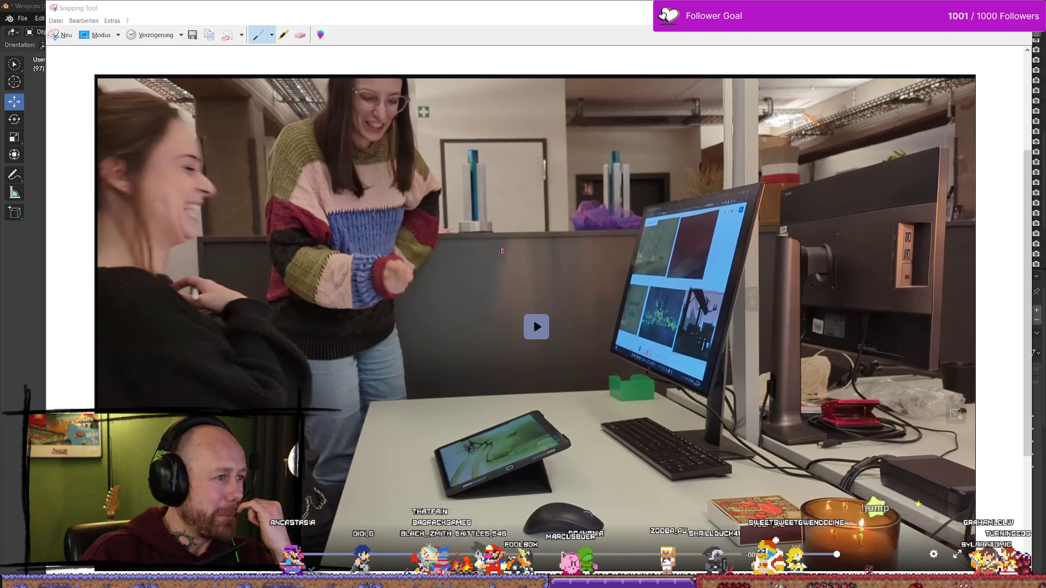
key(alt+F4)
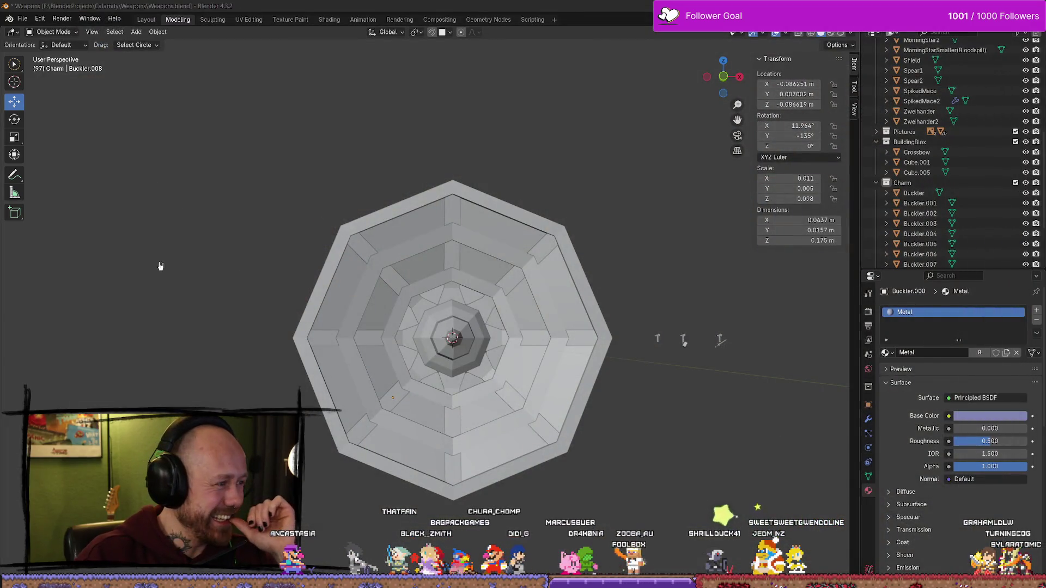
click(23, 18)
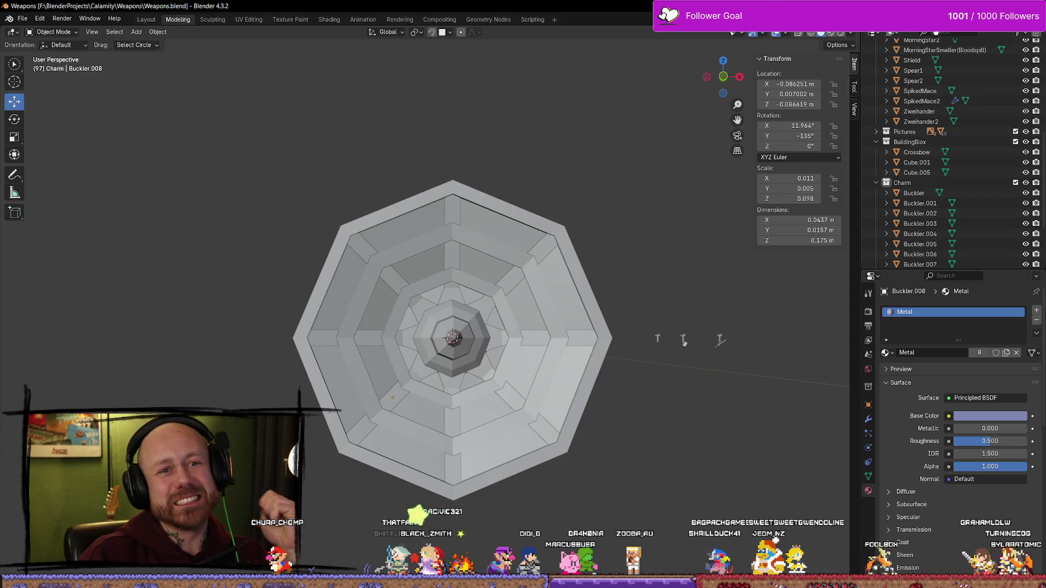
key(alt+Tab)
click(39, 6)
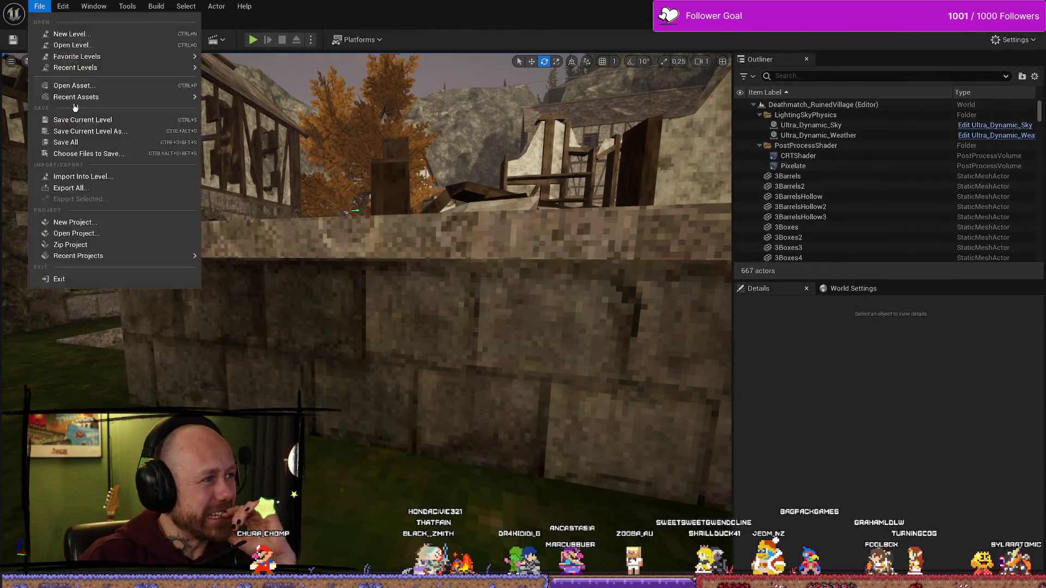
- Save the Deathmatch_RuinedVillage level, minimize Unreal Editor, and bring the browser back
click(82, 119)
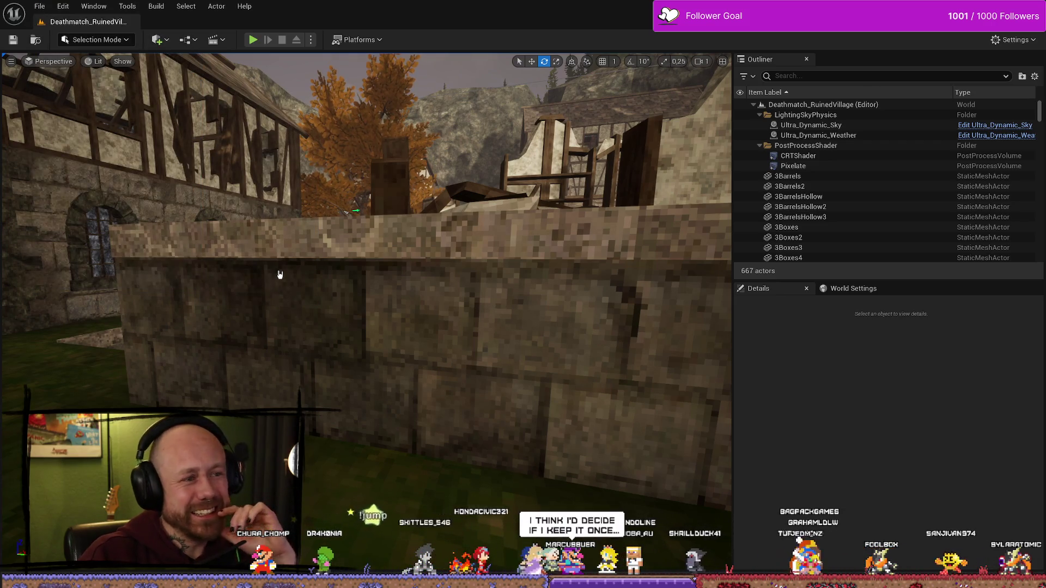
key(super+d)
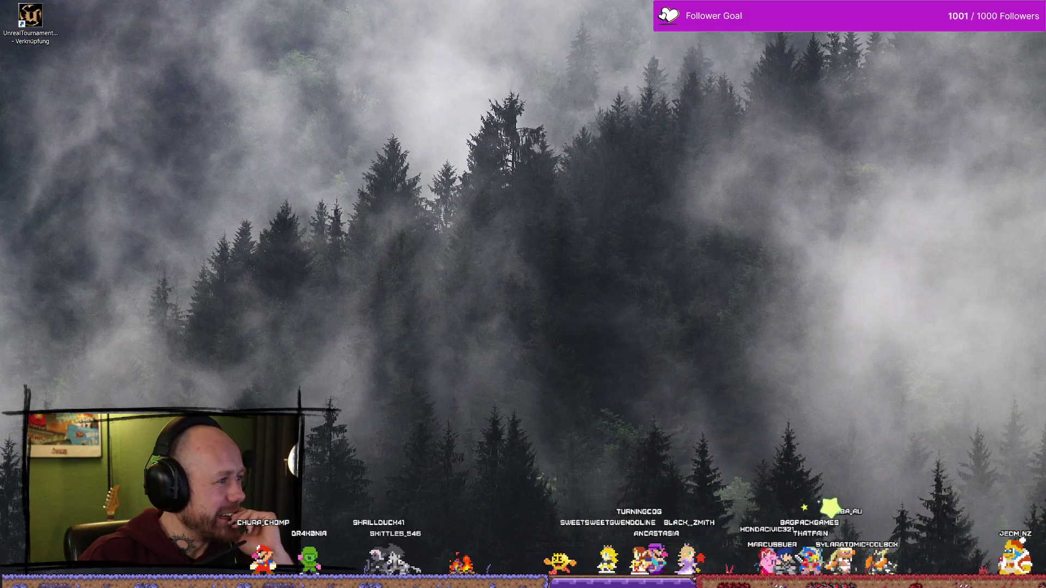
key(alt+Tab)
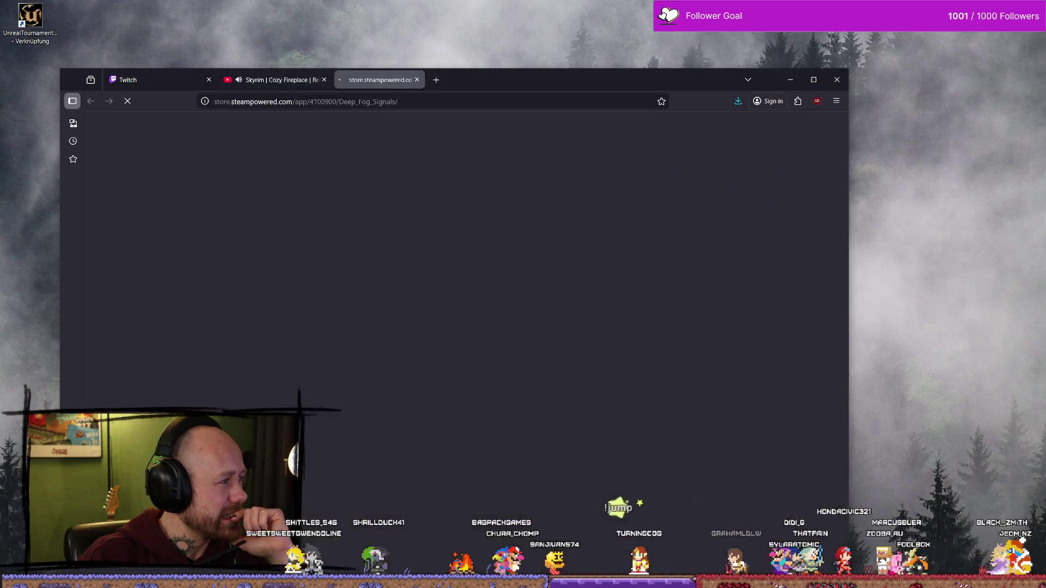
- Maximize the browser on the Deep Fog Signals page and open the Cringefest_3.mp4 share tab
double_click(605, 82)
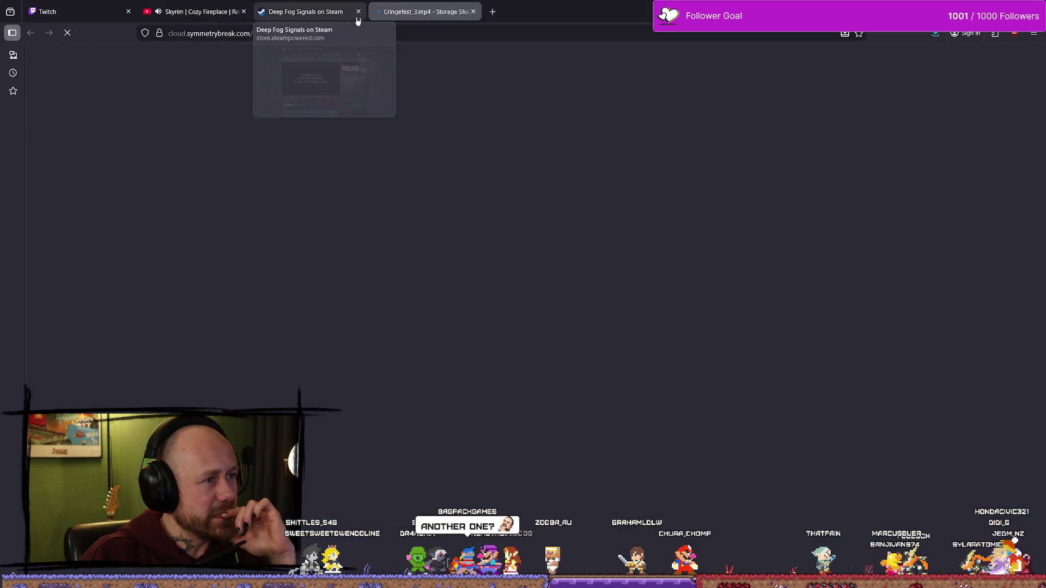
click(359, 11)
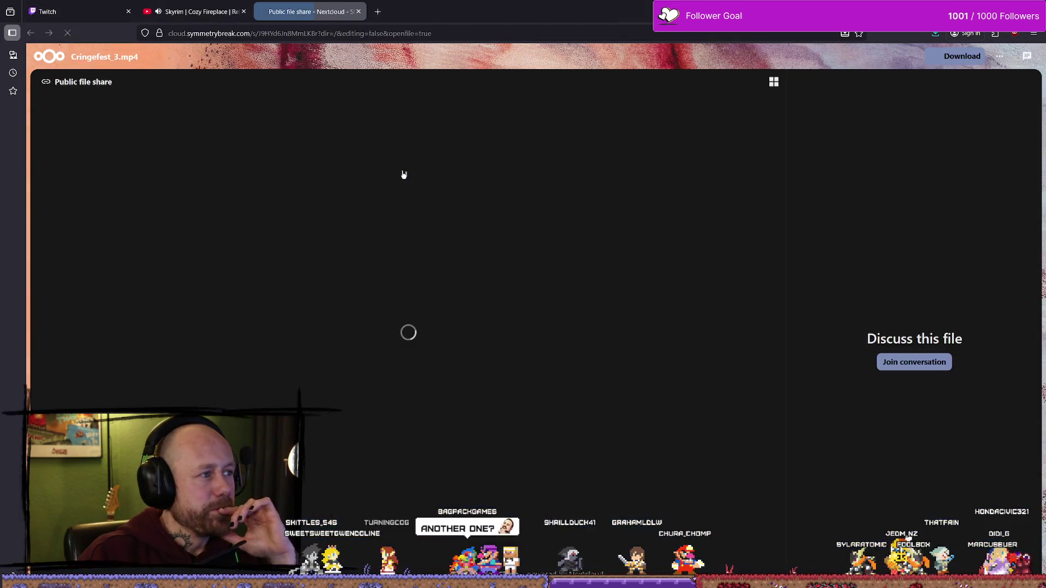
- Pause the Cringefest_3.mp4 video and try picture-in-picture and full-screen viewing before exiting
right_click(404, 173)
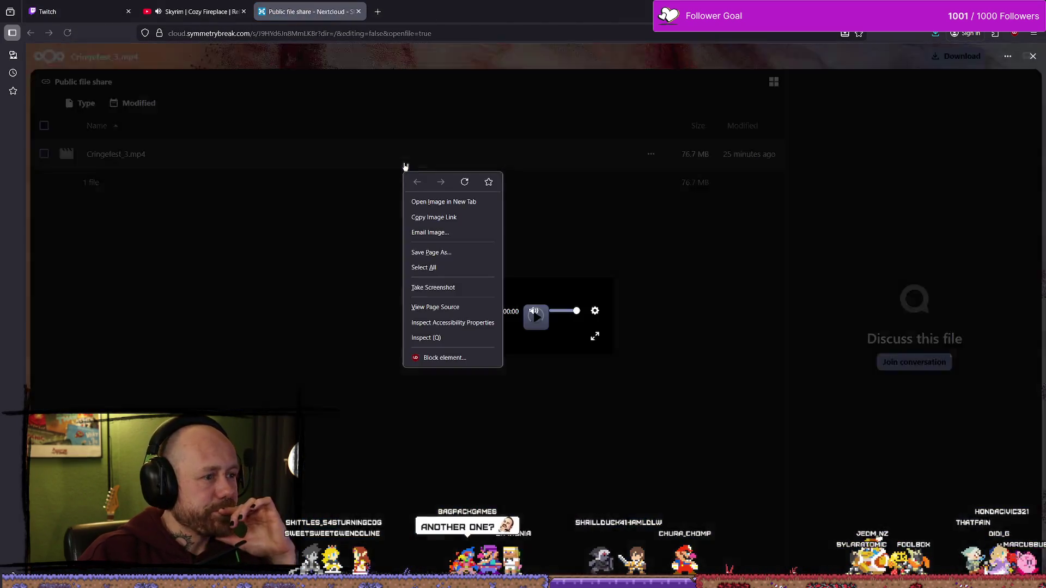
click(360, 141)
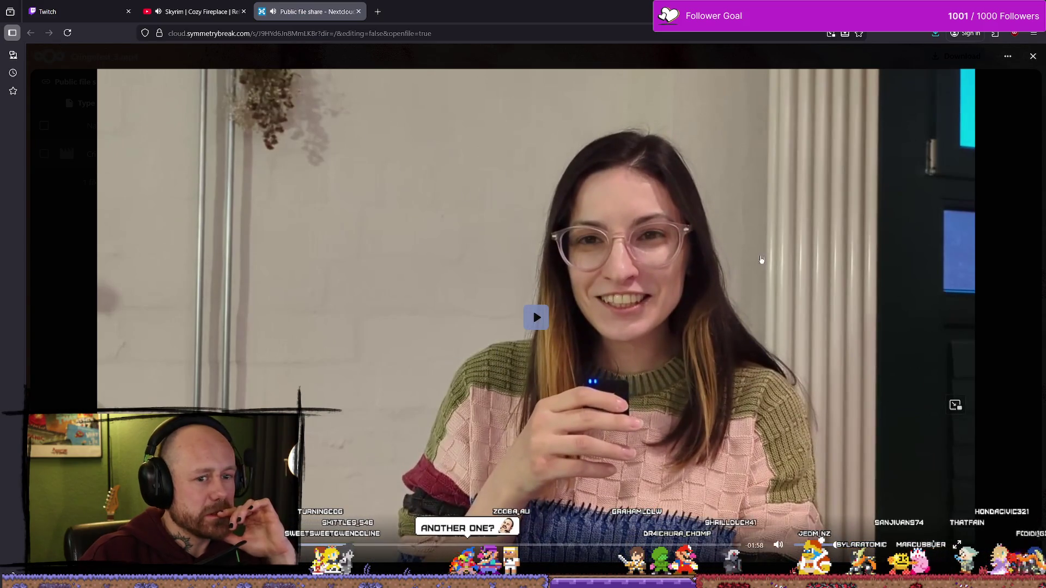
click(956, 408)
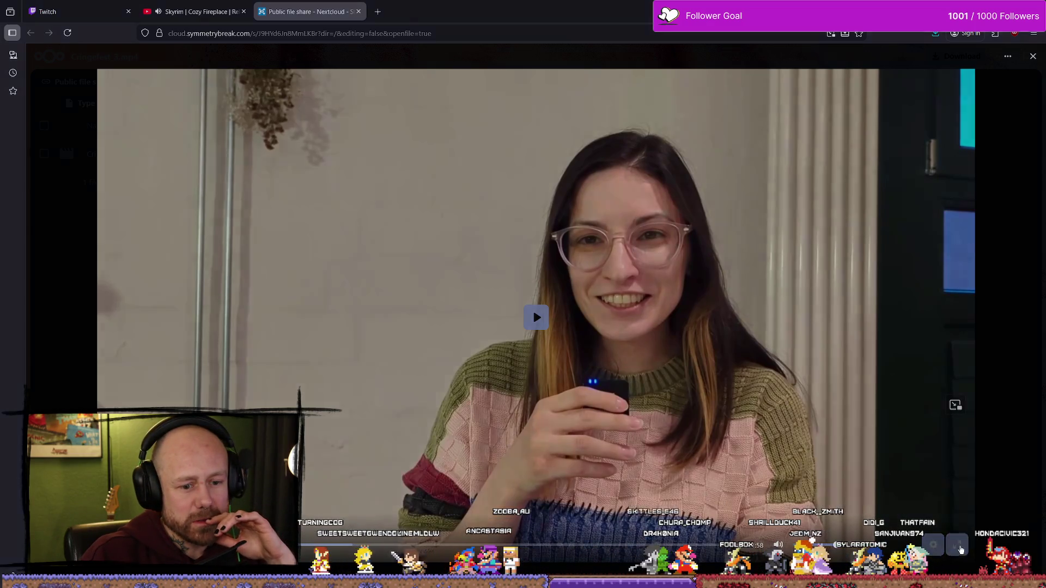
click(957, 546)
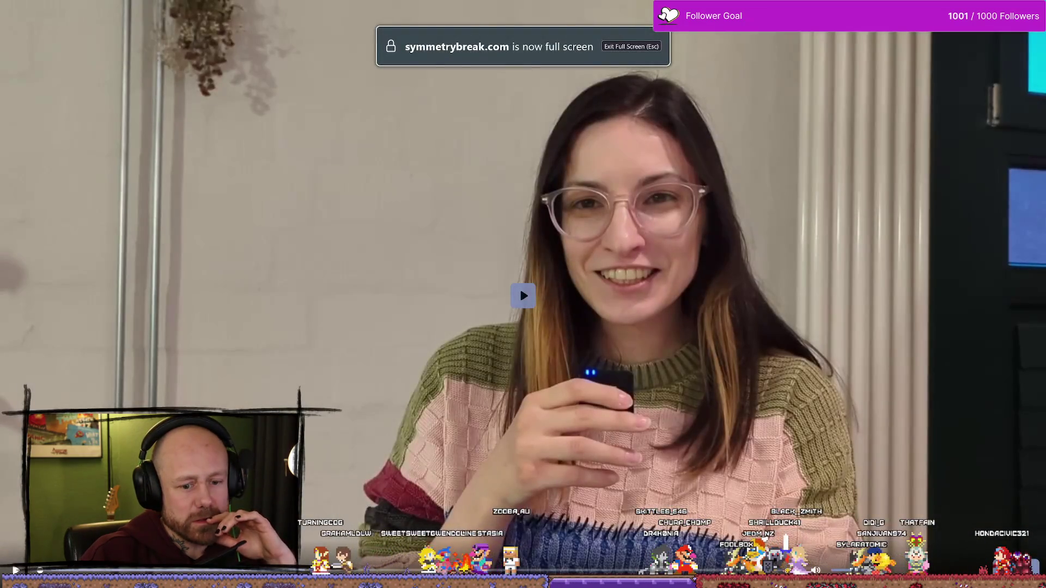
key(Escape)
- Download Cringefest_3.mp4, show it in its download folder, and hide the browser
click(1009, 58)
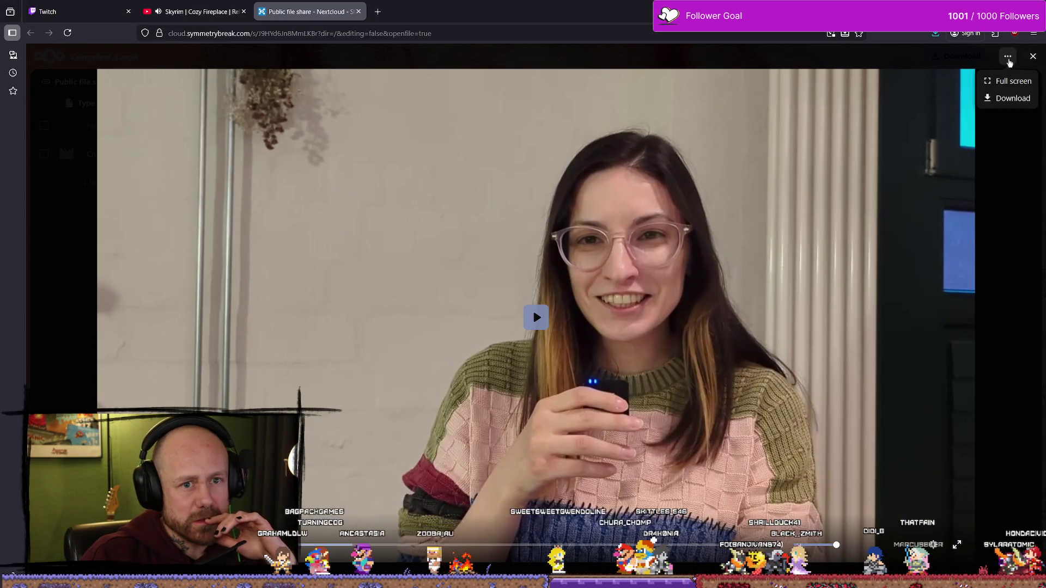
click(1023, 95)
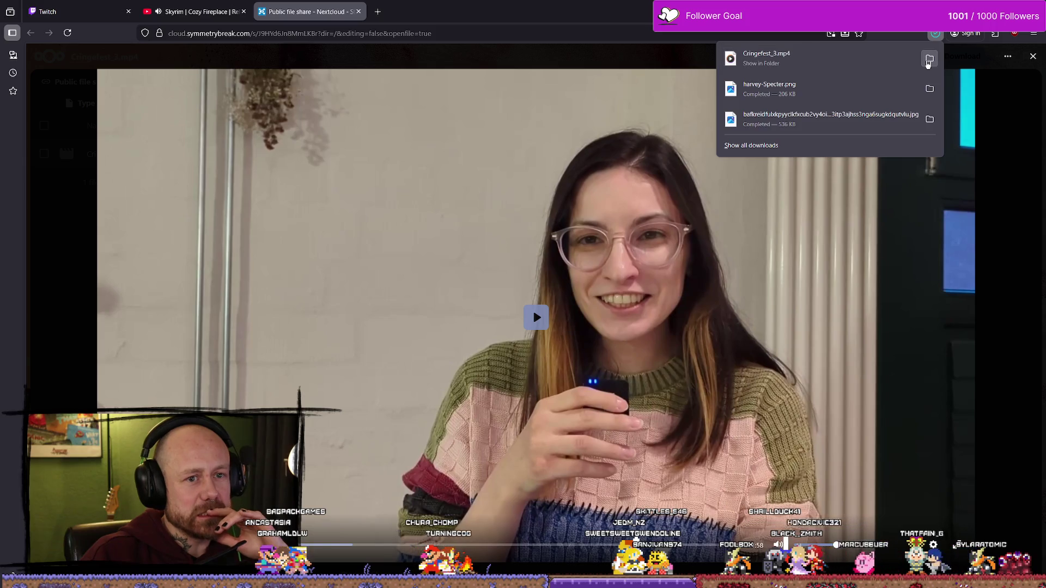
click(929, 58)
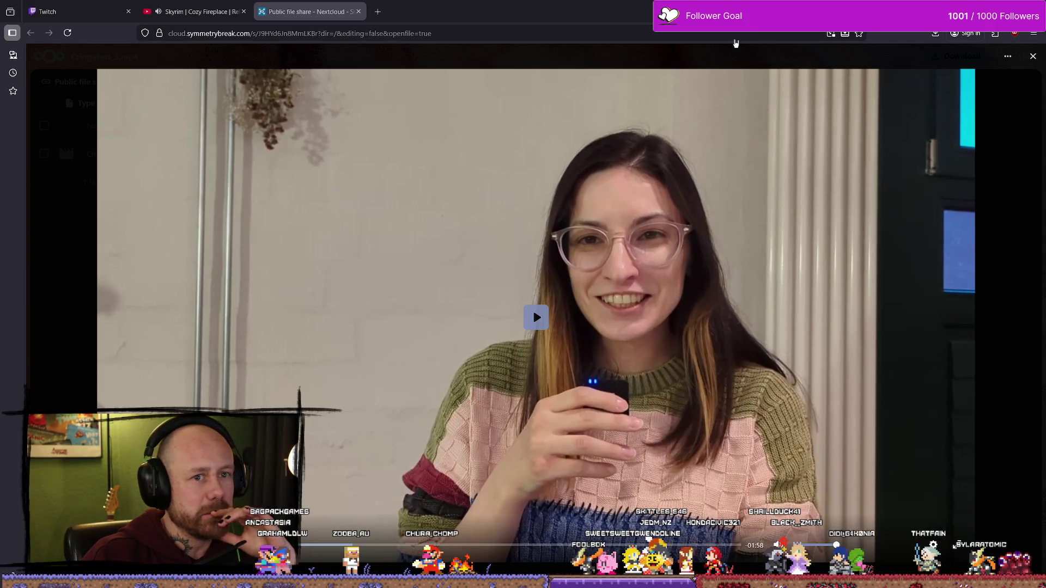
key(super+d)
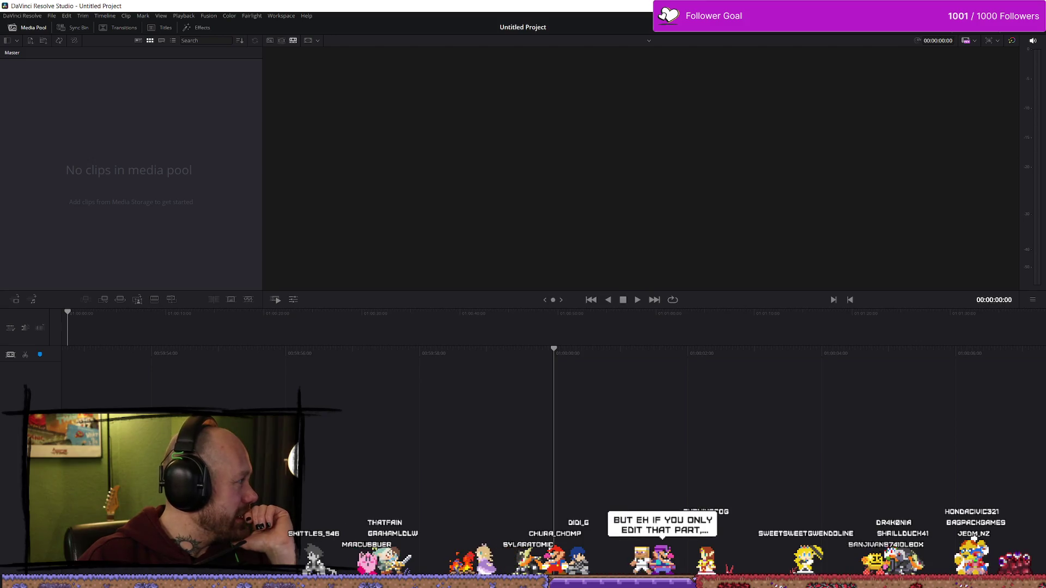
- Import Cringefest_3.mp4, adopt its frame rate, and lay it on a new Timeline 1 on the Edit page
drag(91, 217, 159, 249)
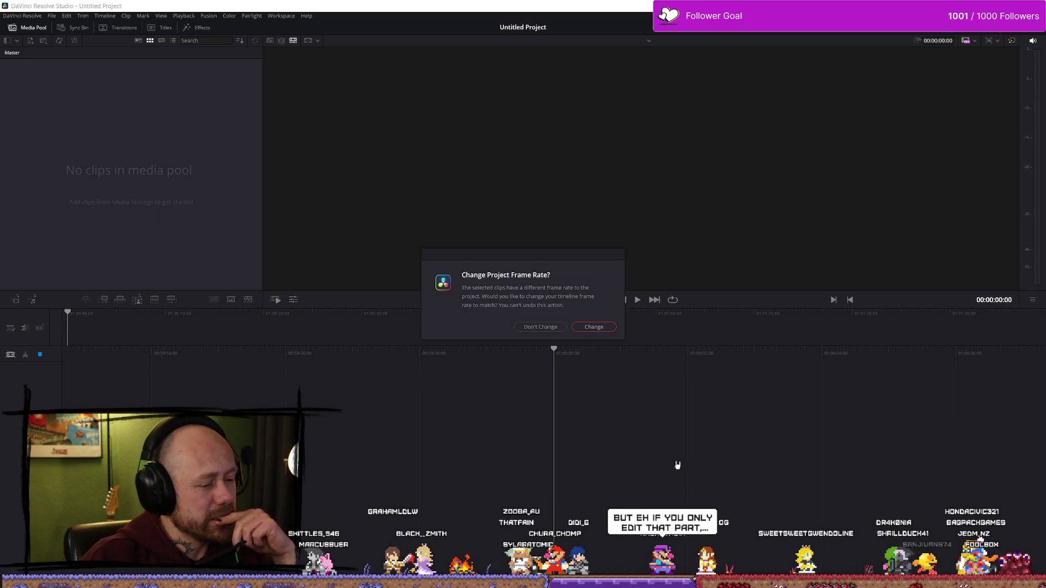
click(594, 327)
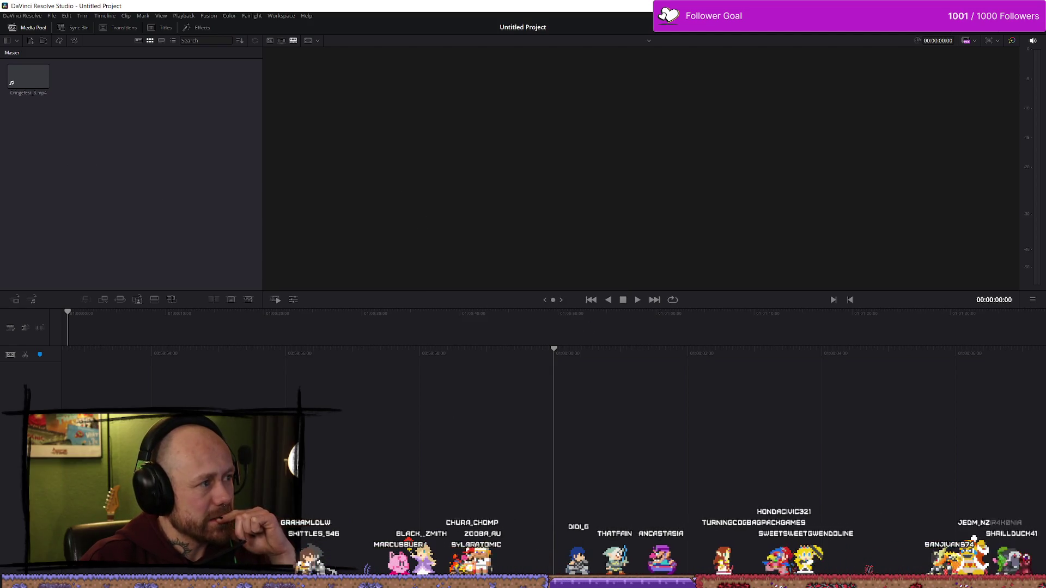
key(shift+4)
mouse_move(85, 73)
mouse_down()
mouse_move(488, 443)
mouse_move(444, 414)
mouse_move(477, 433)
mouse_move(448, 434)
mouse_up()
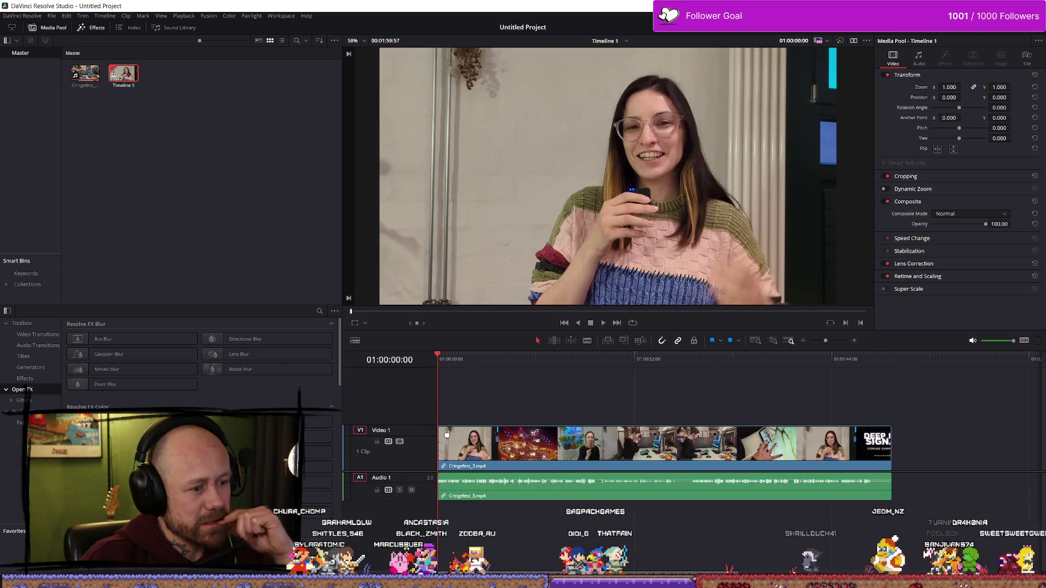
key(space)
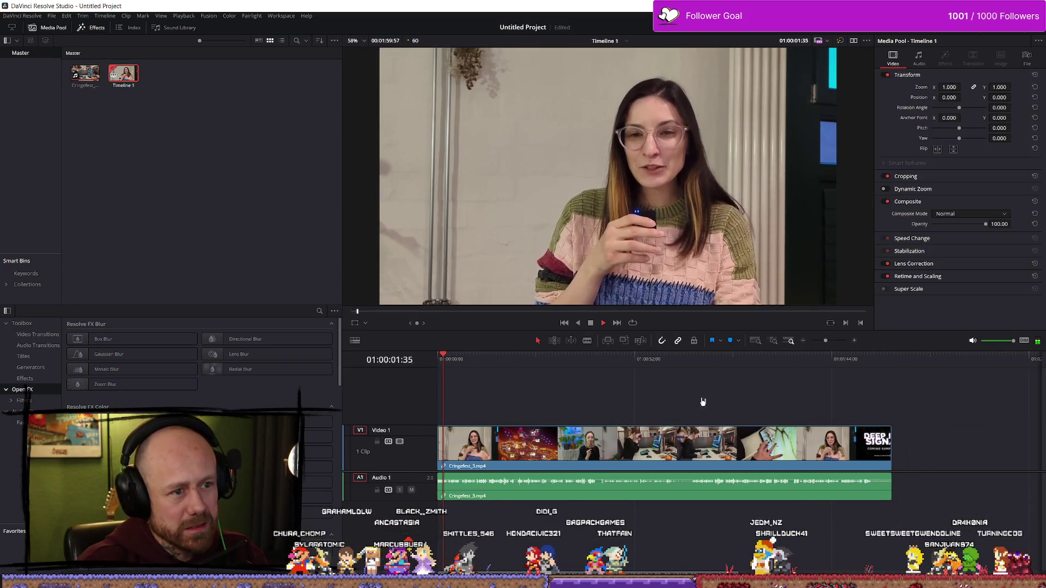
- Play the Cringefest clip on the timeline and jump the playhead to about 44 seconds
click(590, 433)
key(space)
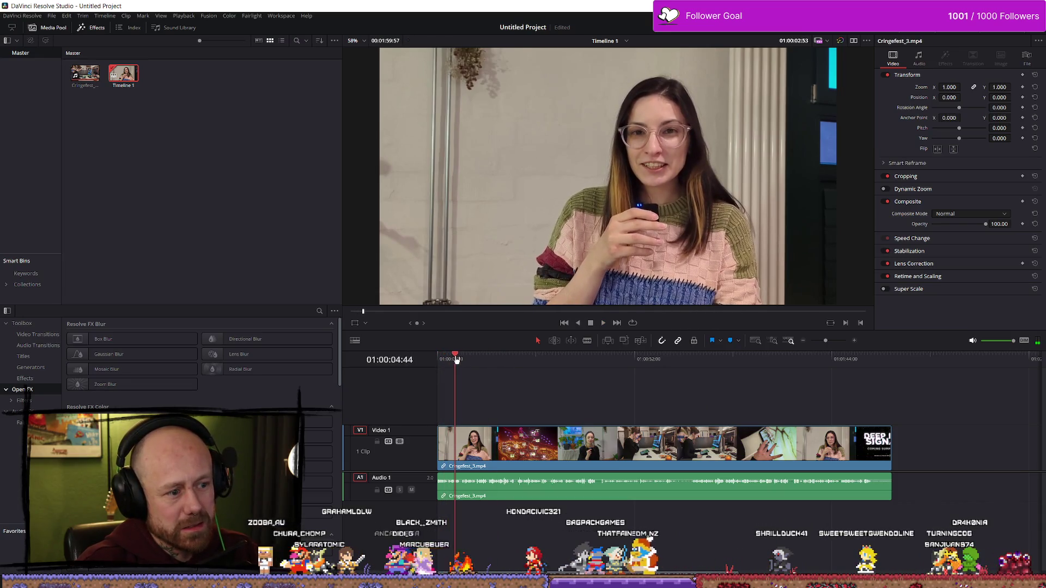
key(space)
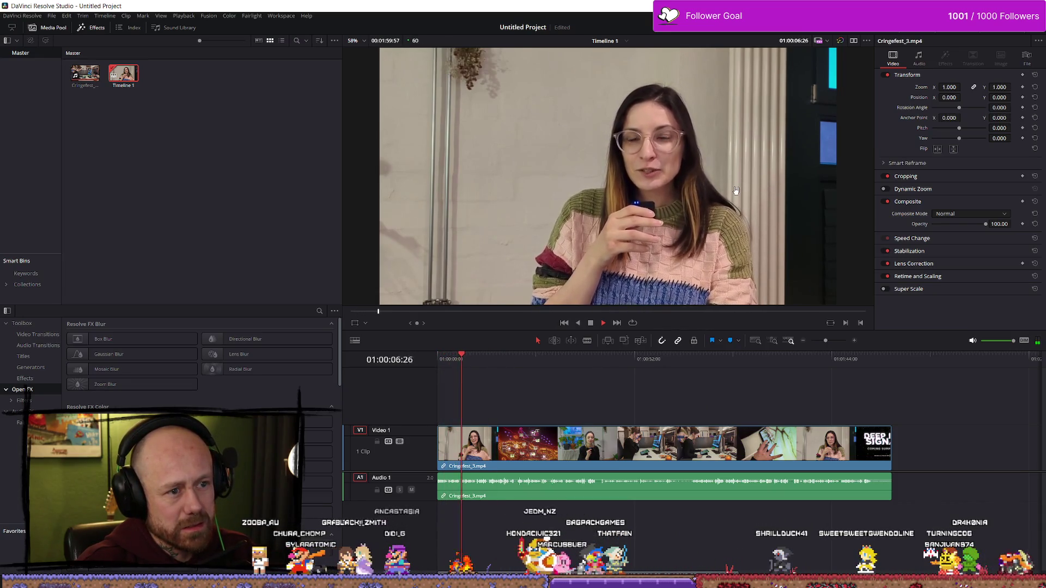
click(607, 360)
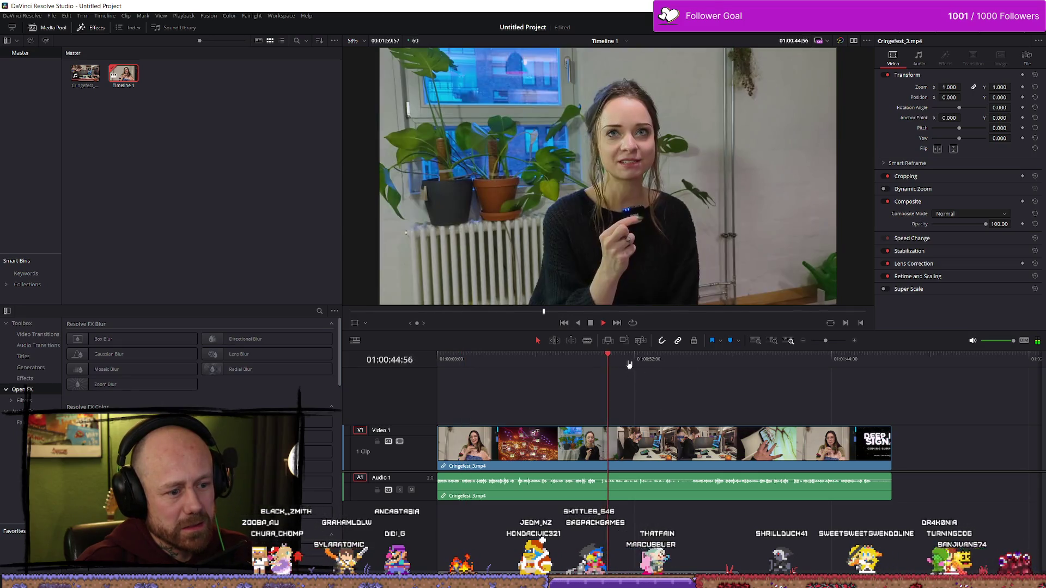
scroll(763, 391, up, 3)
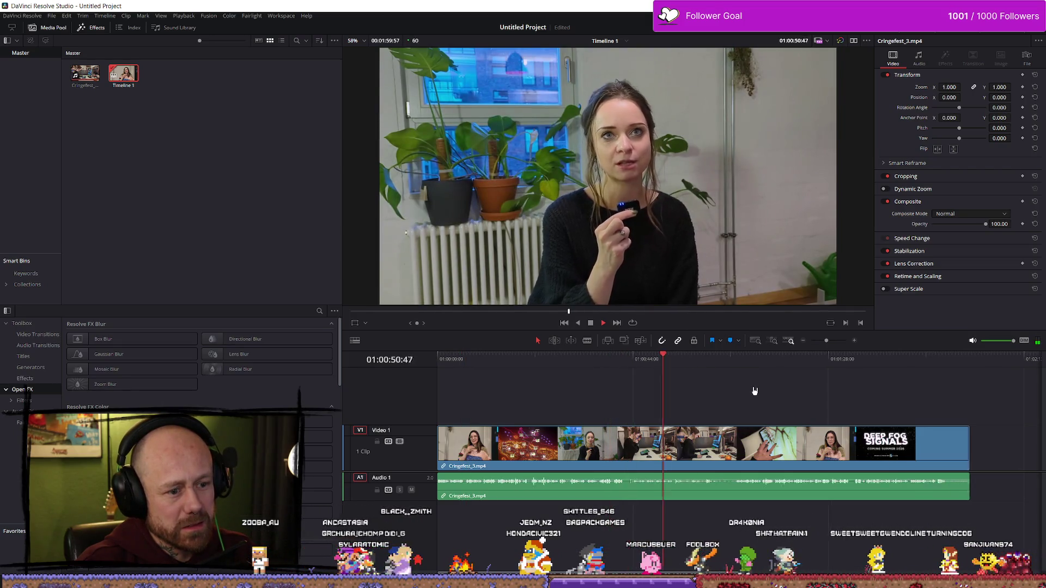
scroll(708, 371, down, 1)
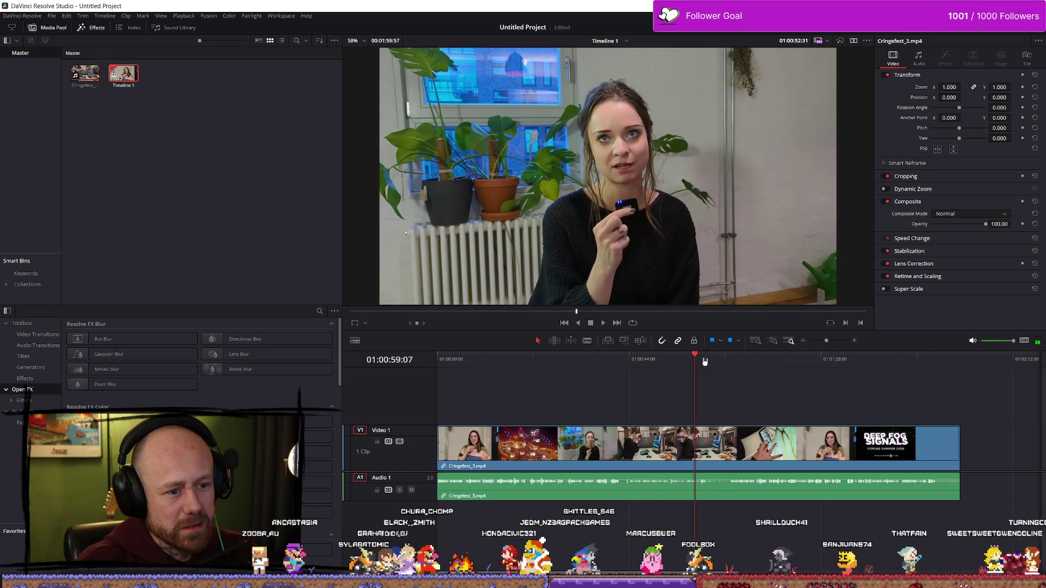
- Replay the clip from just before one minute, then bring the YouTube tutorial browser forward
click(697, 360)
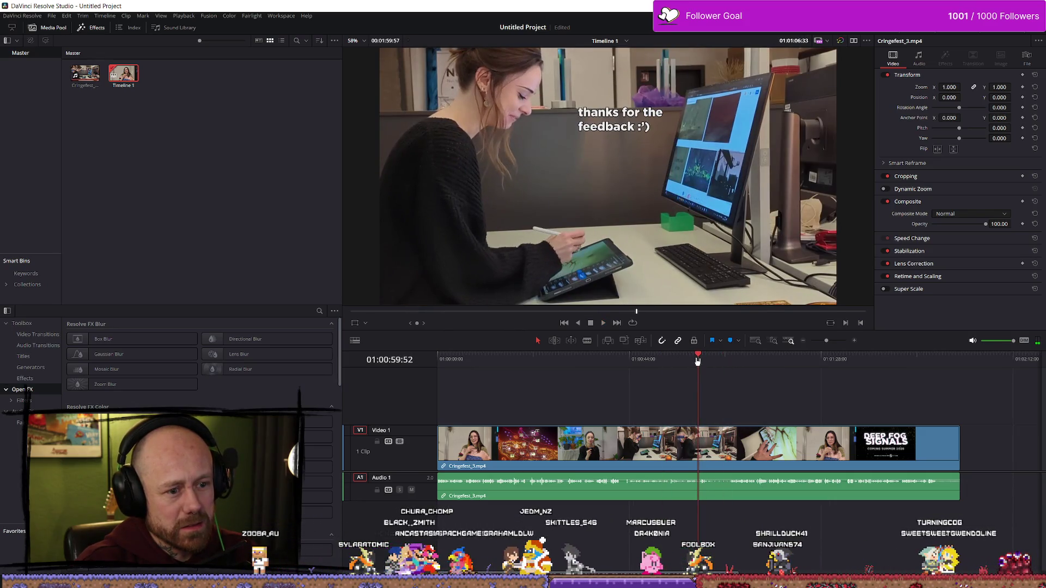
click(666, 359)
key(space)
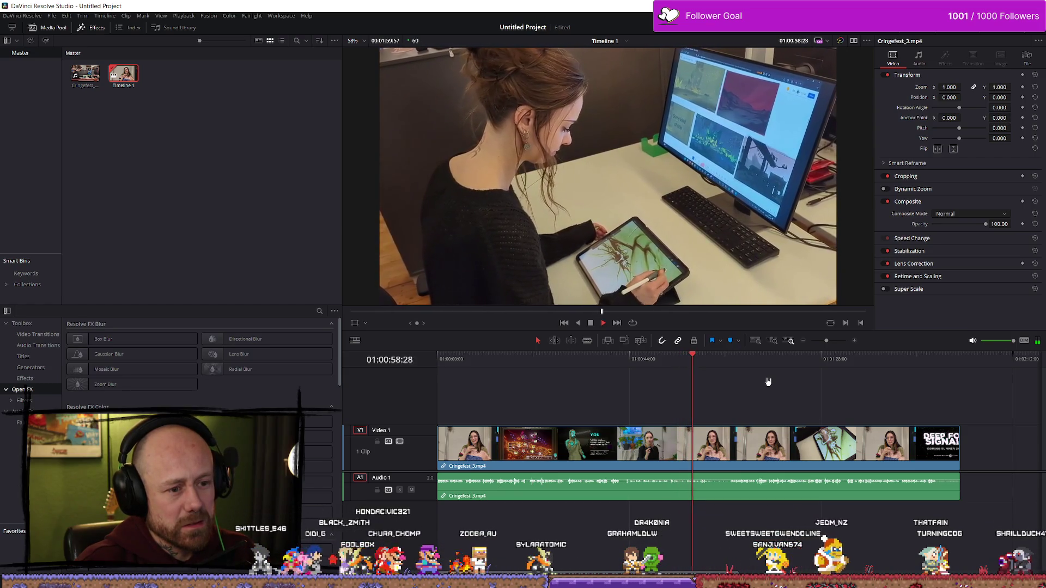
key(space)
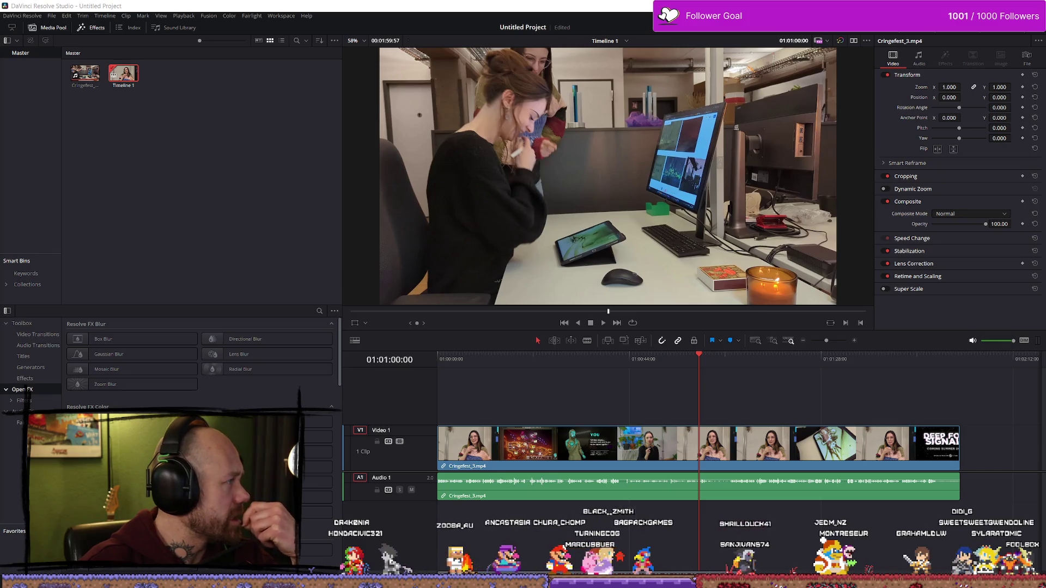
key(alt+Tab)
mouse_move(563, 135)
mouse_down()
mouse_move(563, 95)
mouse_move(484, 122)
mouse_up()
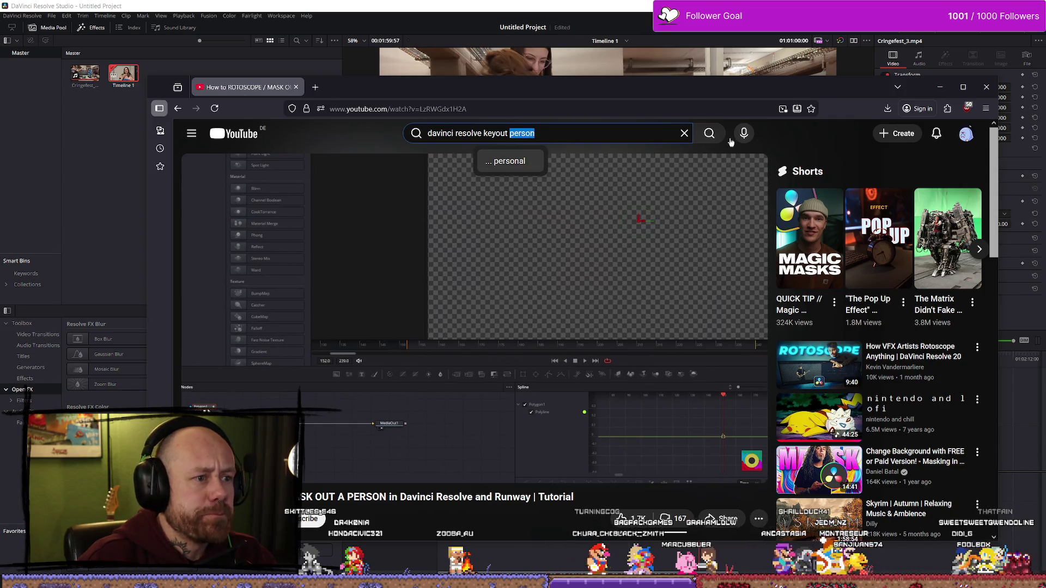
- Search YouTube for 'davinci resolve keyout' and move the browser window up and left
click(191, 133)
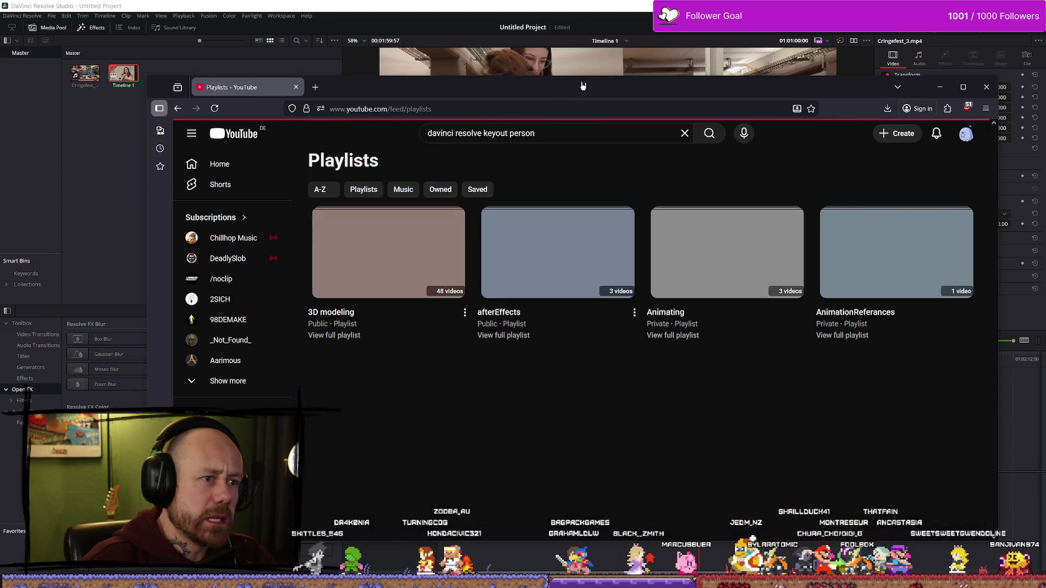
key(alt+Tab)
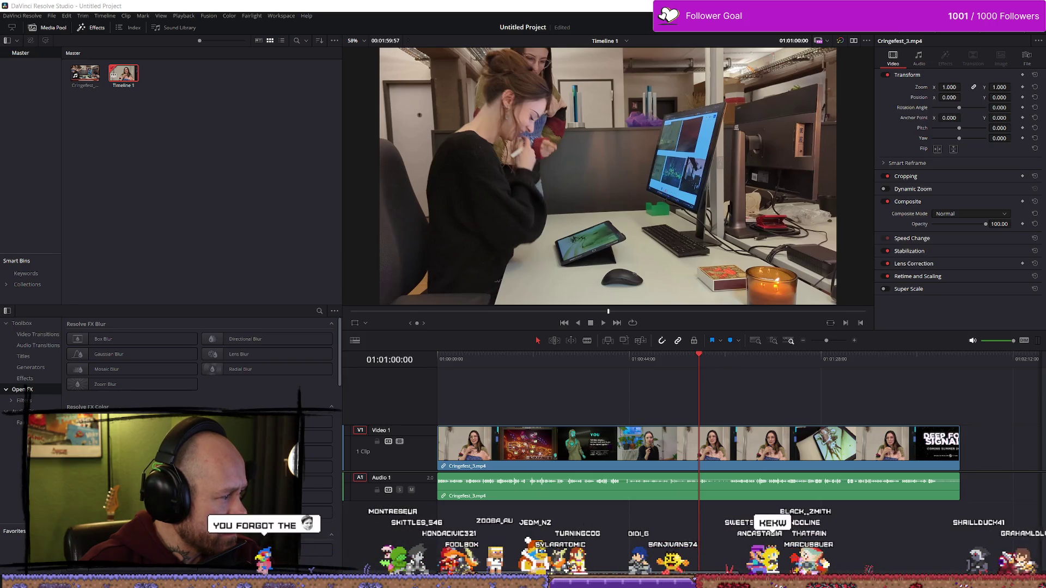
key(alt+Tab)
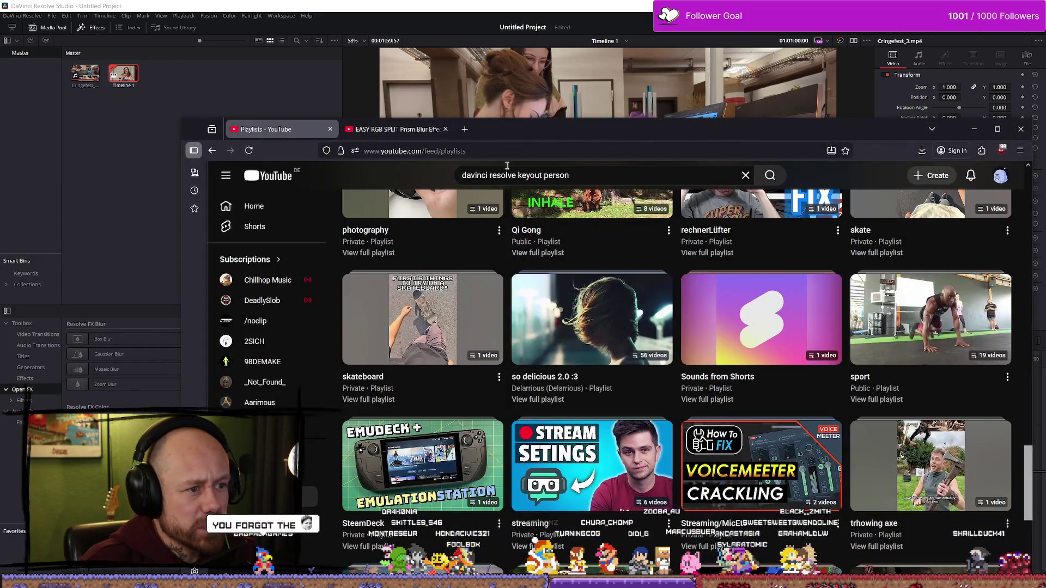
click(621, 176)
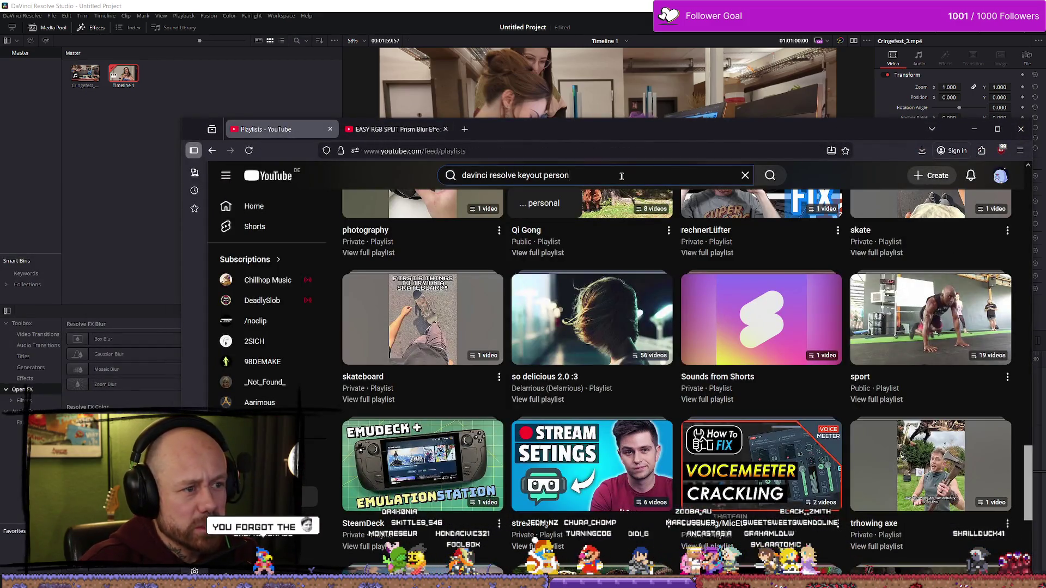
key(BackSpace)
key(BackSpace)
key(BackSpace)
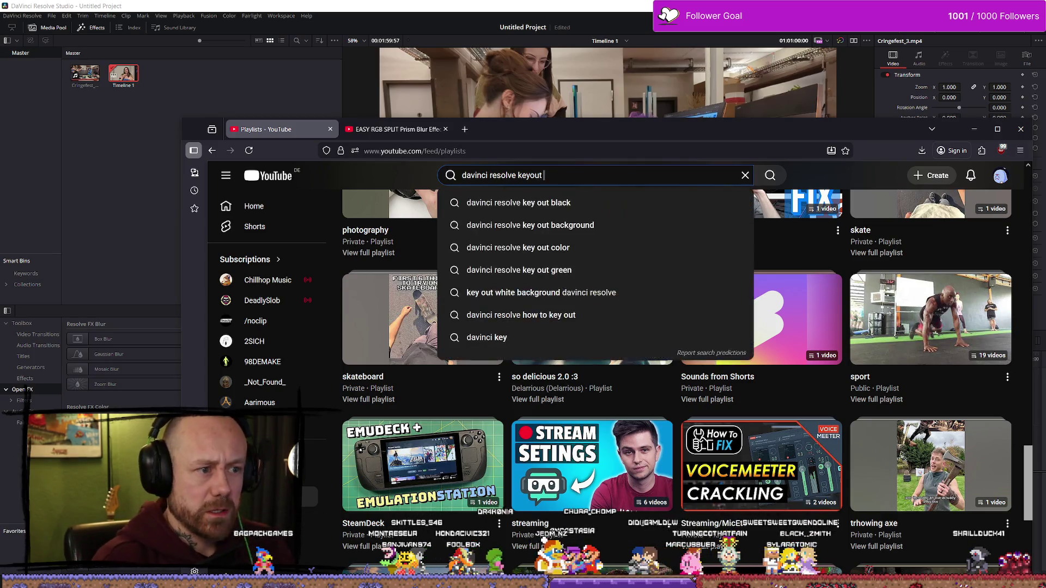
key(Return)
drag(689, 131, 640, 87)
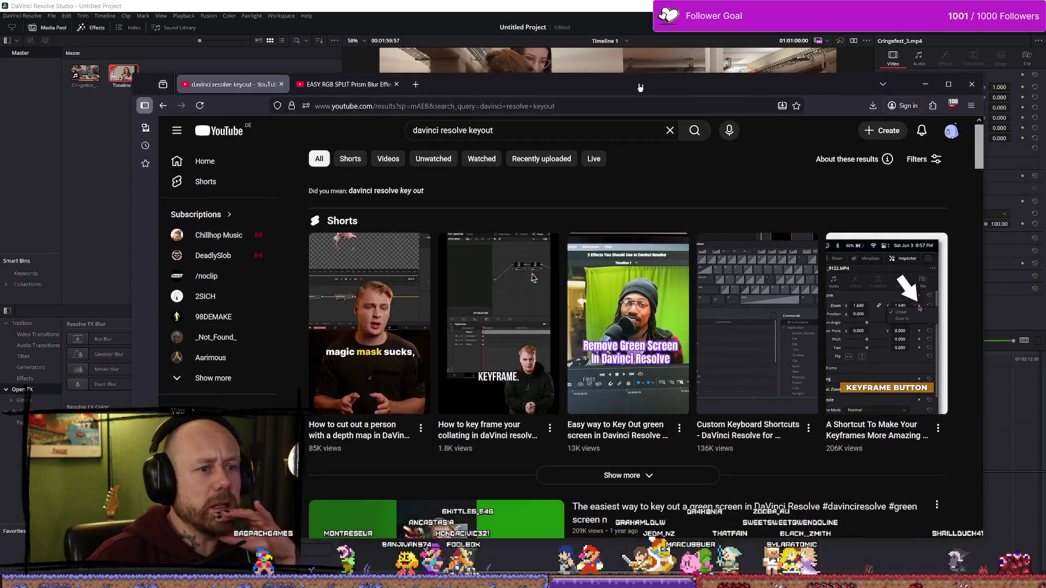
- Maximize the browser and preview two DaVinci masking Shorts from the keyout results
double_click(640, 87)
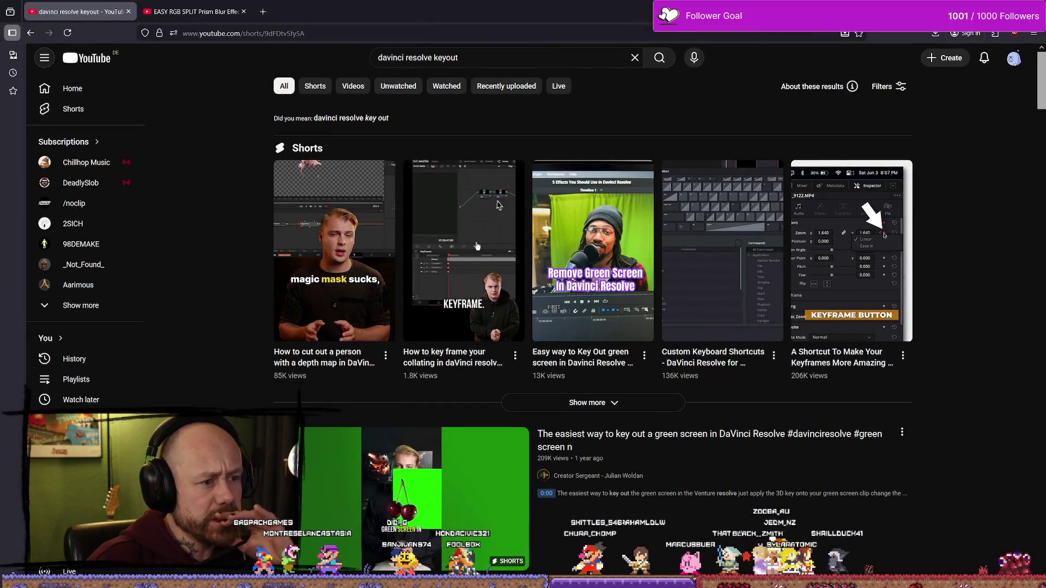
click(488, 259)
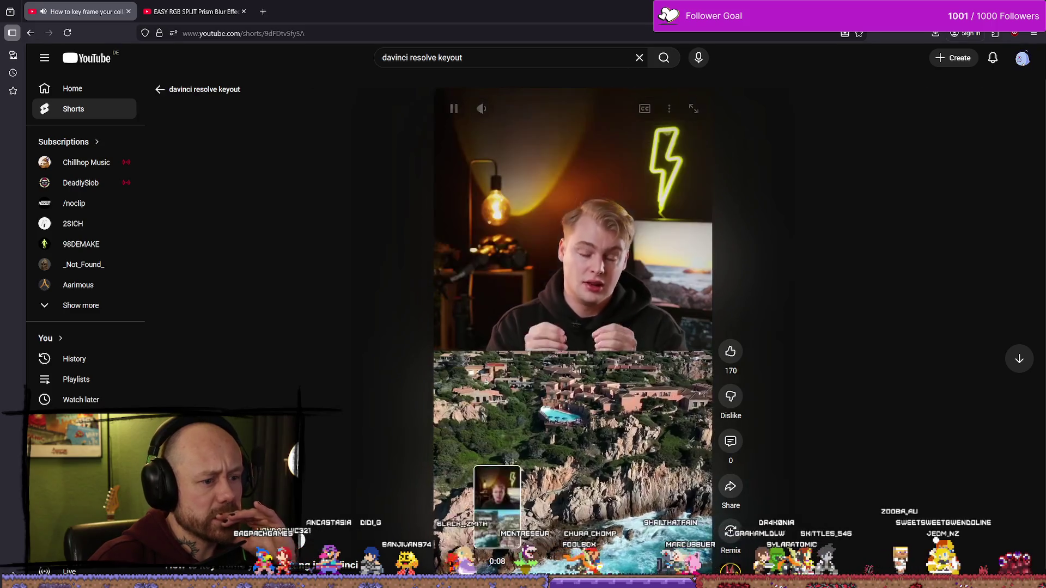
key(alt+Left)
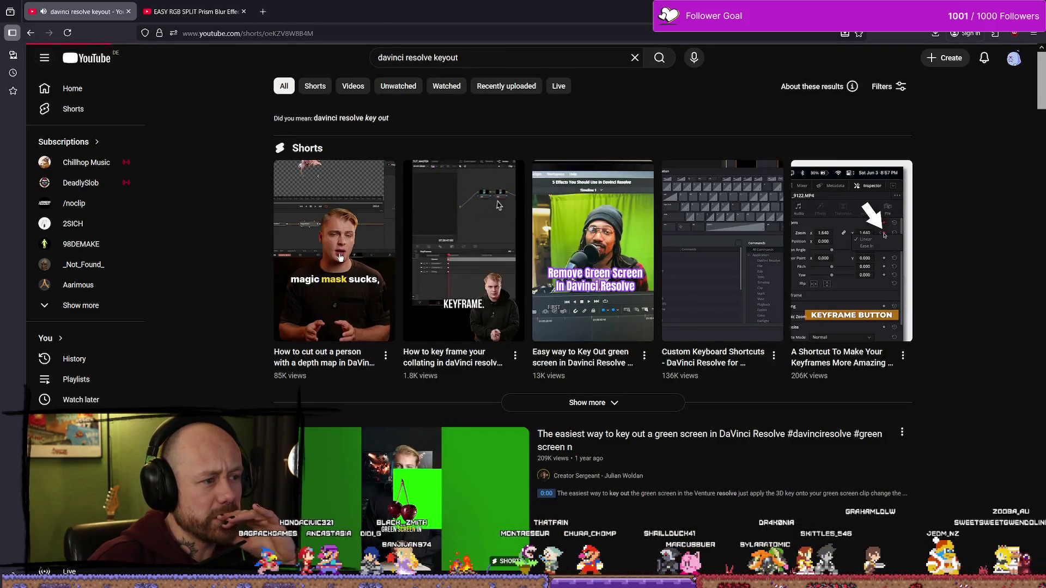
click(291, 215)
key(alt+Left)
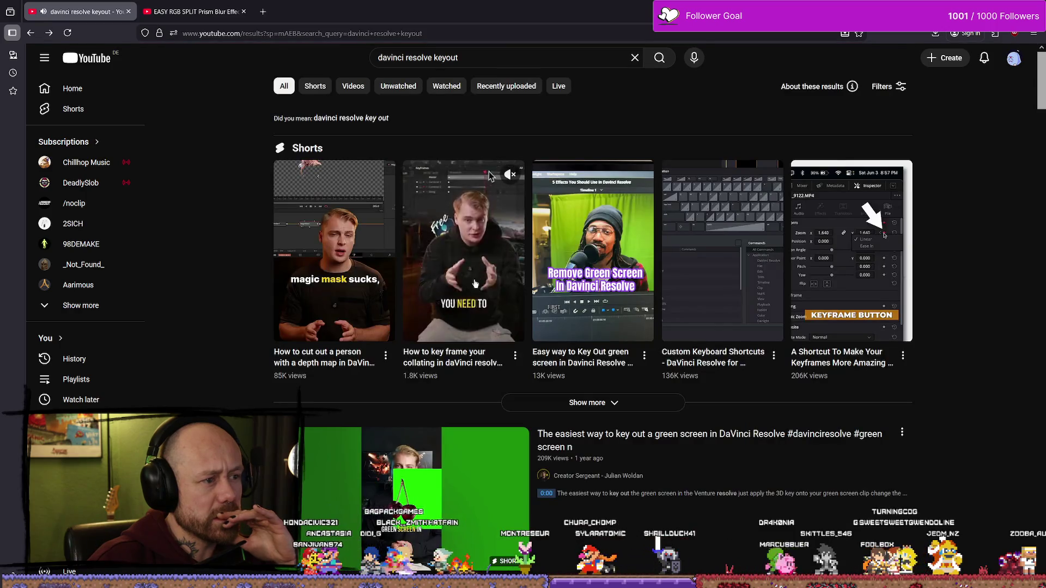
- Search 'davinci resolve mask tracking' and open the 3 Ways to Remove a Background video
click(468, 58)
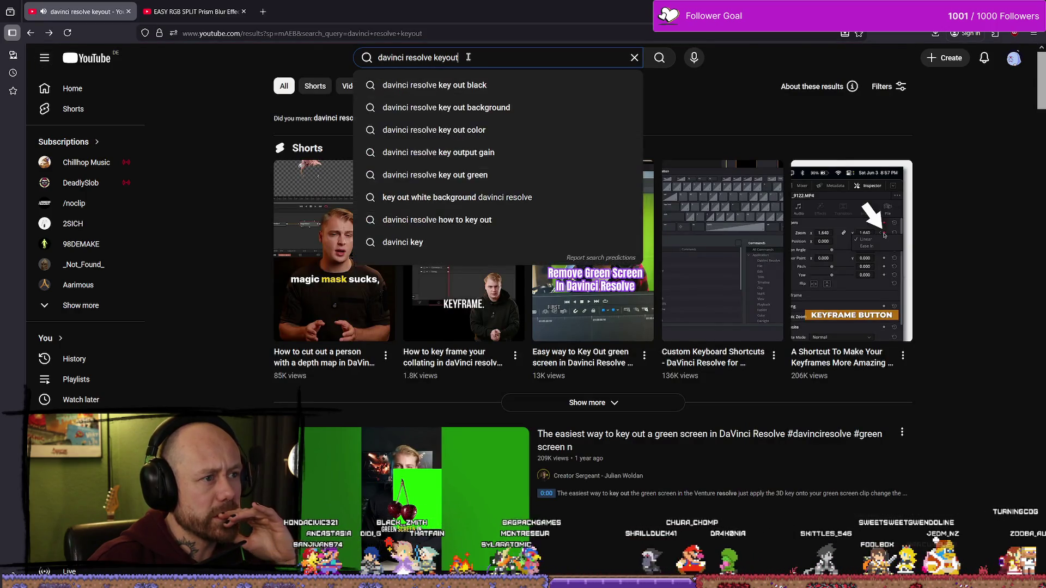
text(mask)
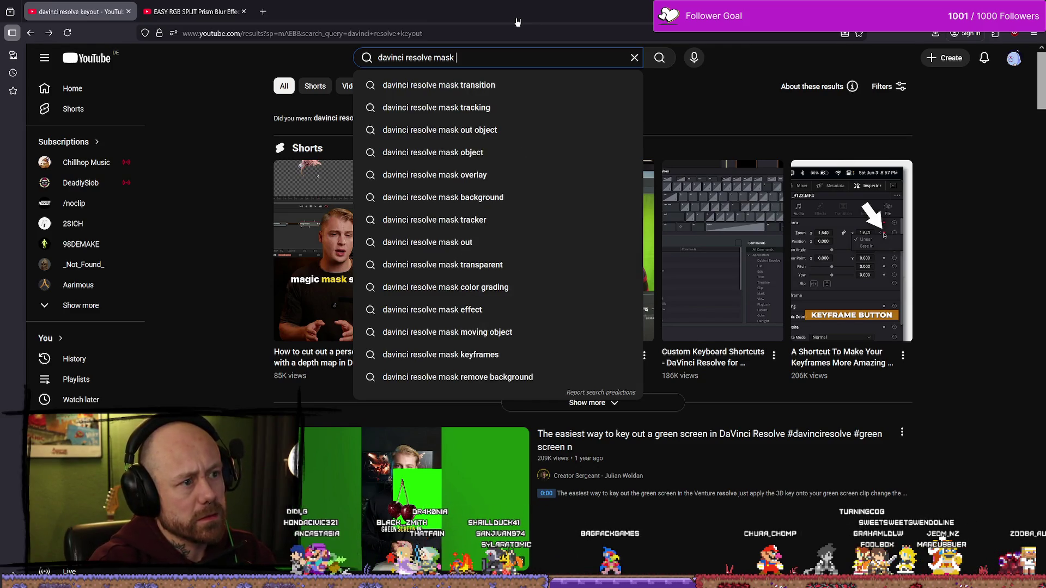
key(Down)
key(Down)
key(Down)
key(Up)
key(Return)
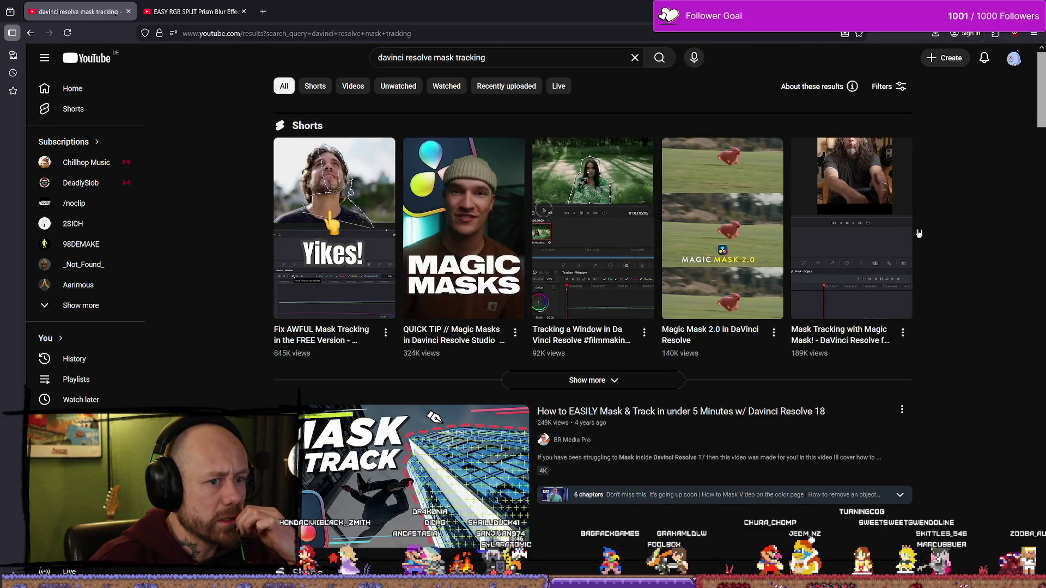
scroll(919, 233, down, 5)
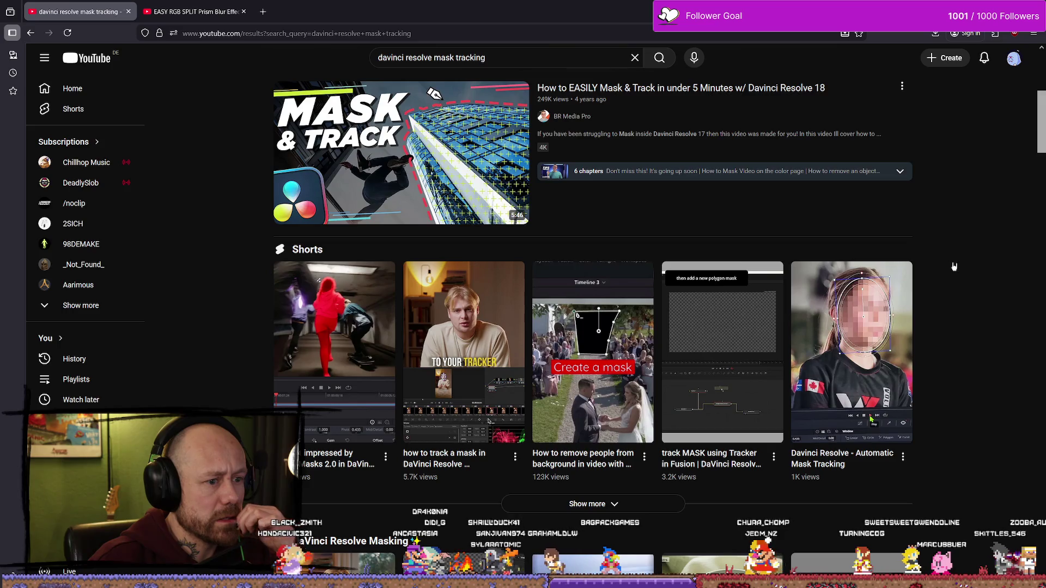
scroll(957, 266, down, 5)
scroll(467, 265, down, 7)
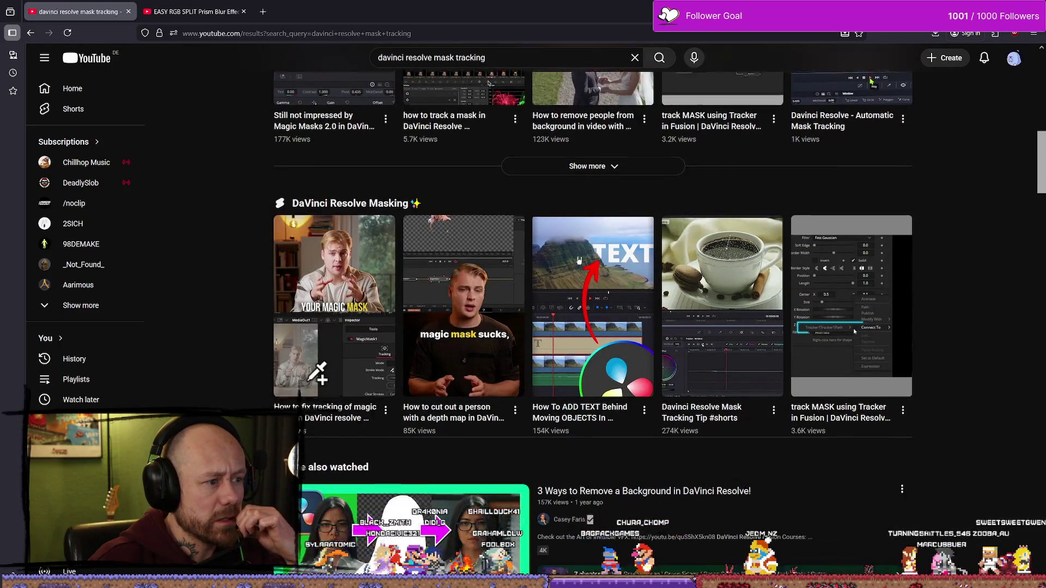
scroll(529, 229, up, 1)
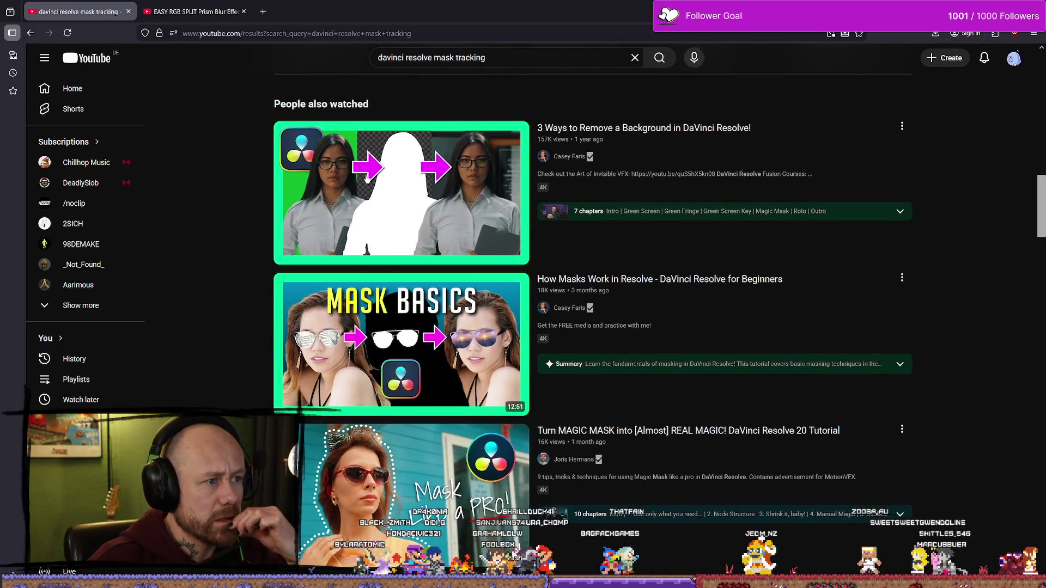
click(408, 199)
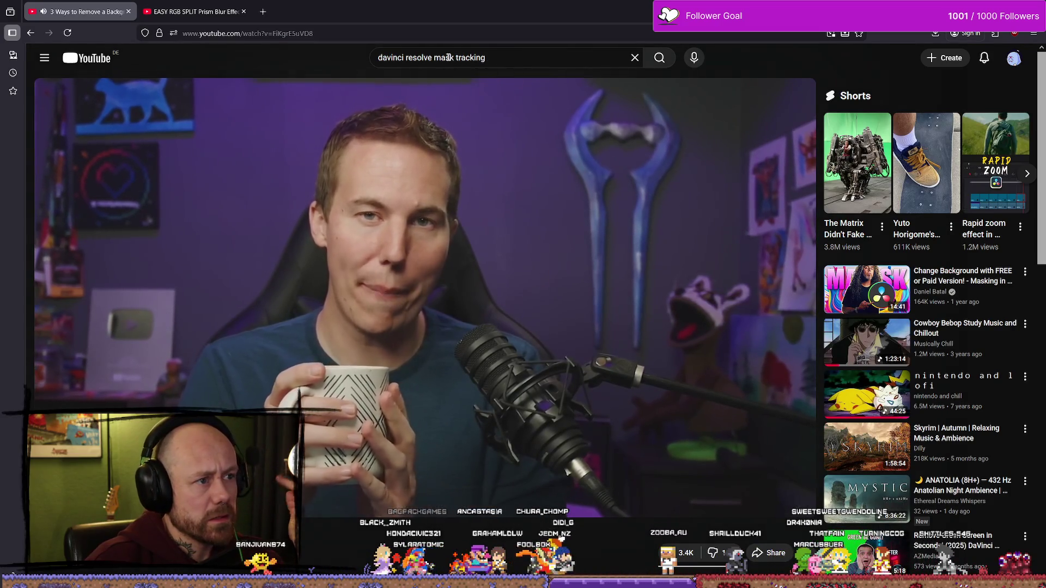
- Search 'davinci resolve remove background' and open the REMOVE The BACKGROUND From VIDEO tutorial
drag(433, 57, 486, 58)
text(remove background)
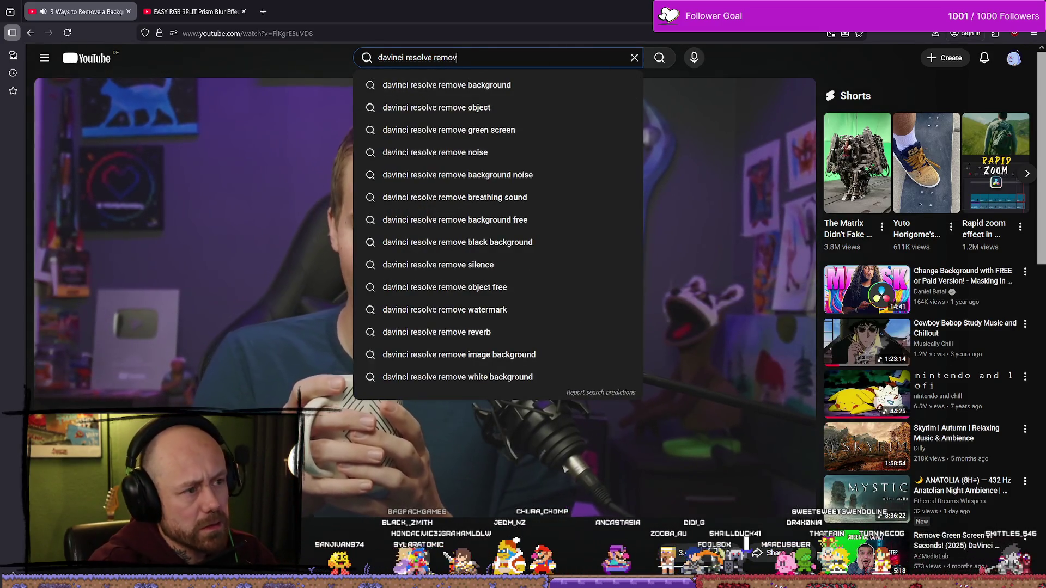
key(Return)
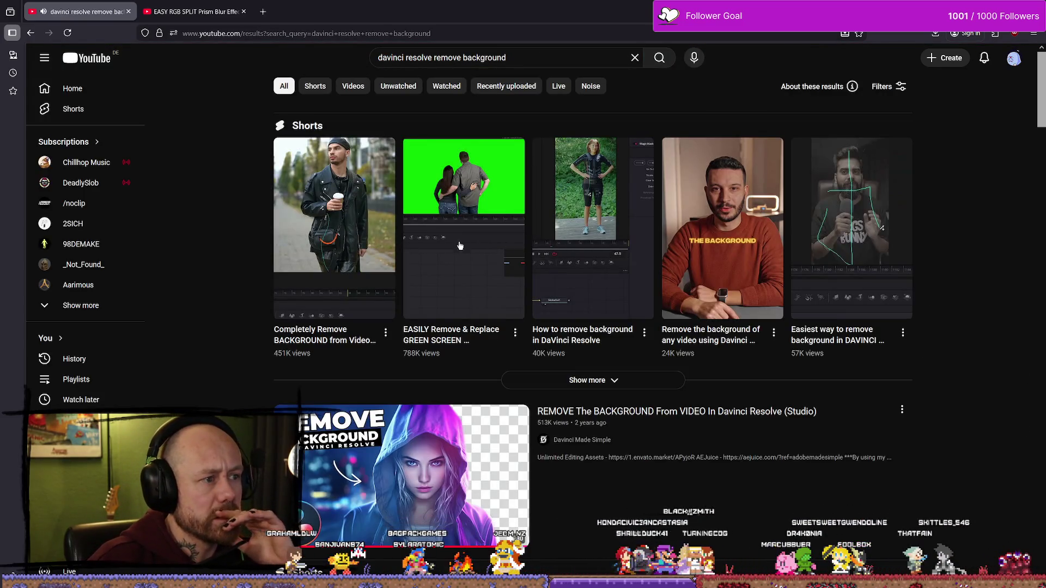
scroll(458, 258, down, 4)
mouse_move(458, 258)
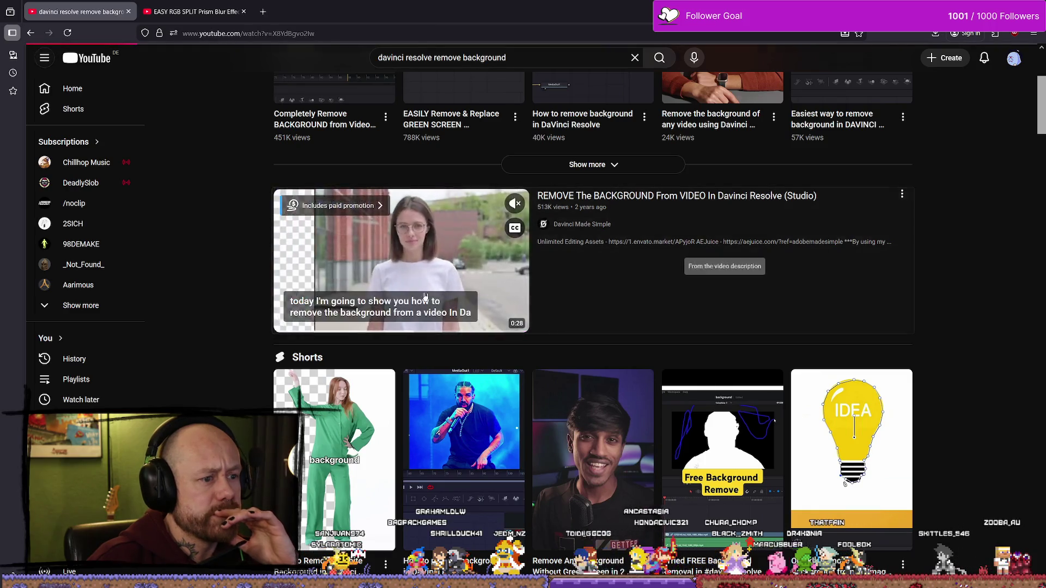
click(719, 197)
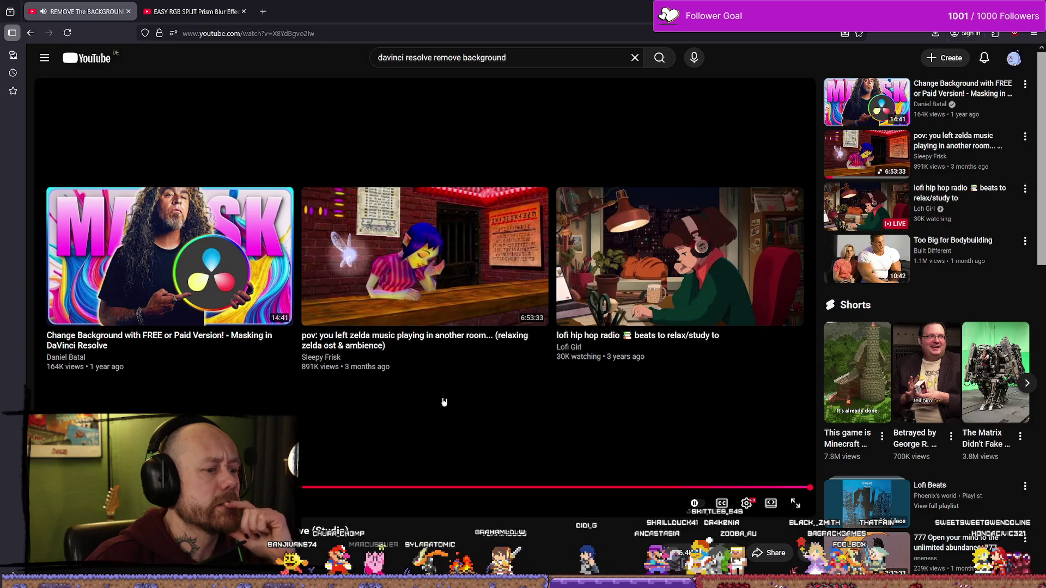
- Back in Resolve, paste a copy of the clip and zoom out to the timeline start
key(alt+Tab)
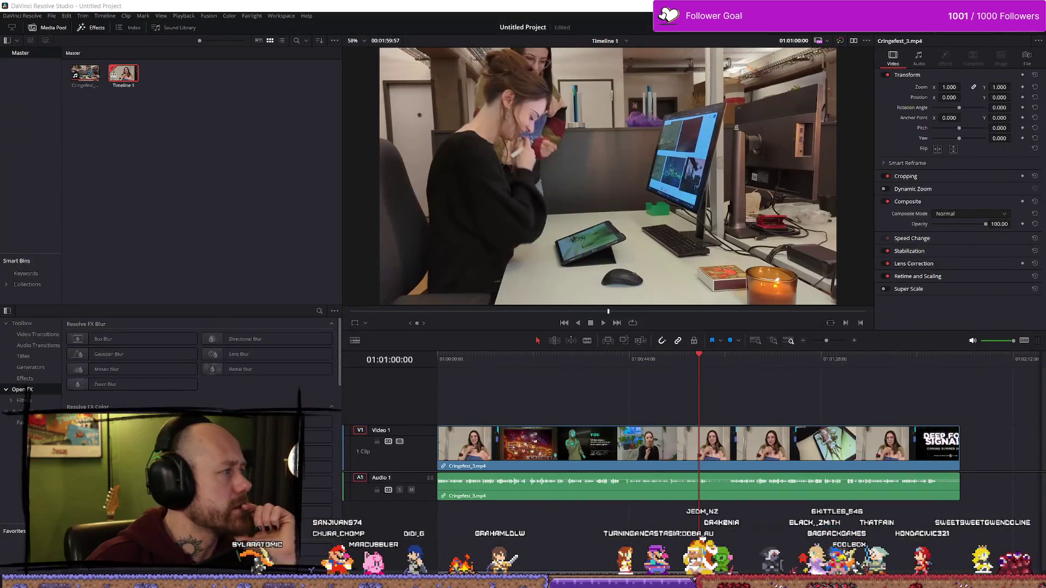
click(668, 435)
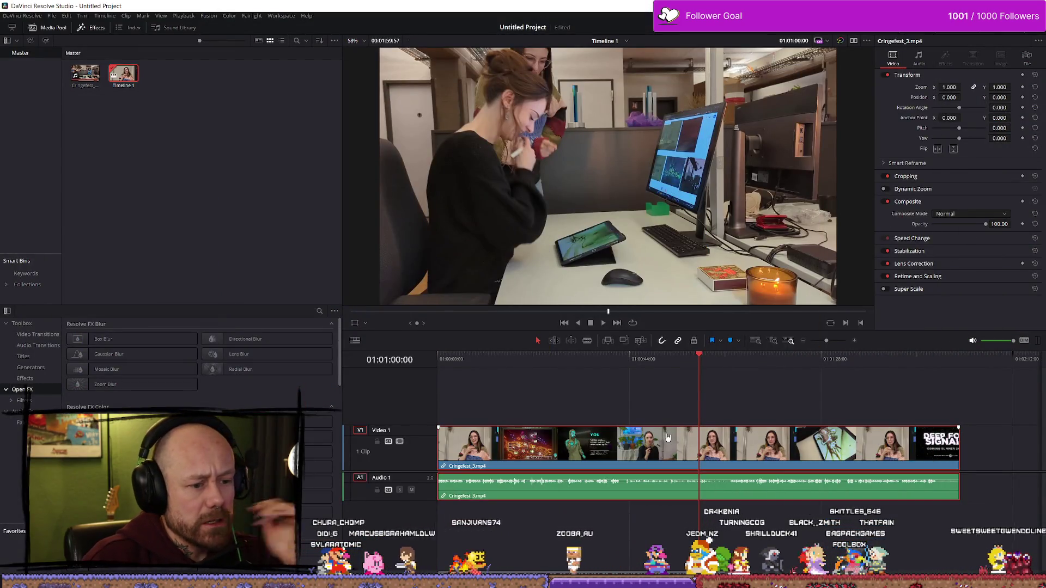
key(ctrl+v)
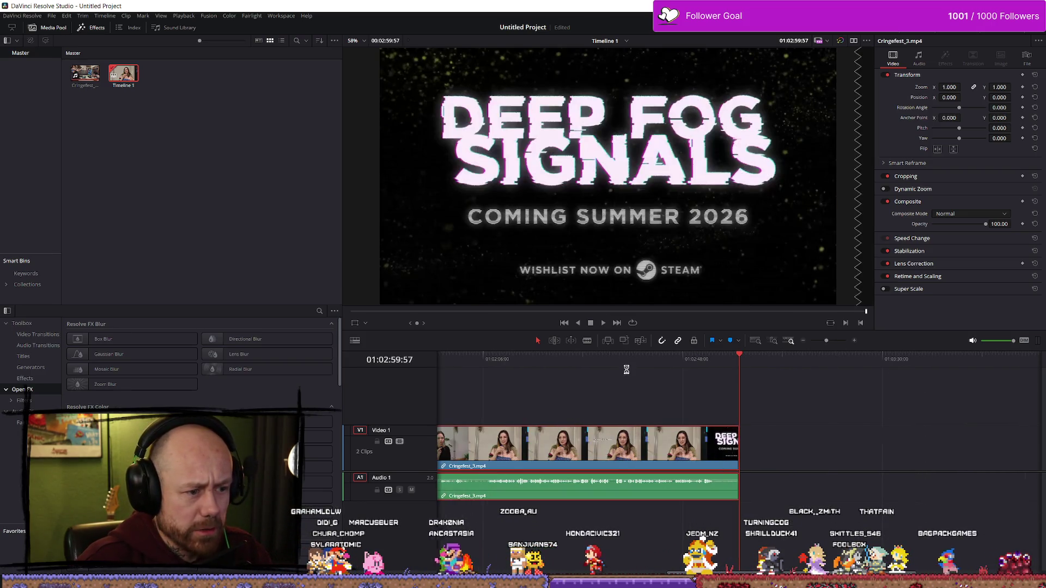
key(Home)
key(ctrl+minus)
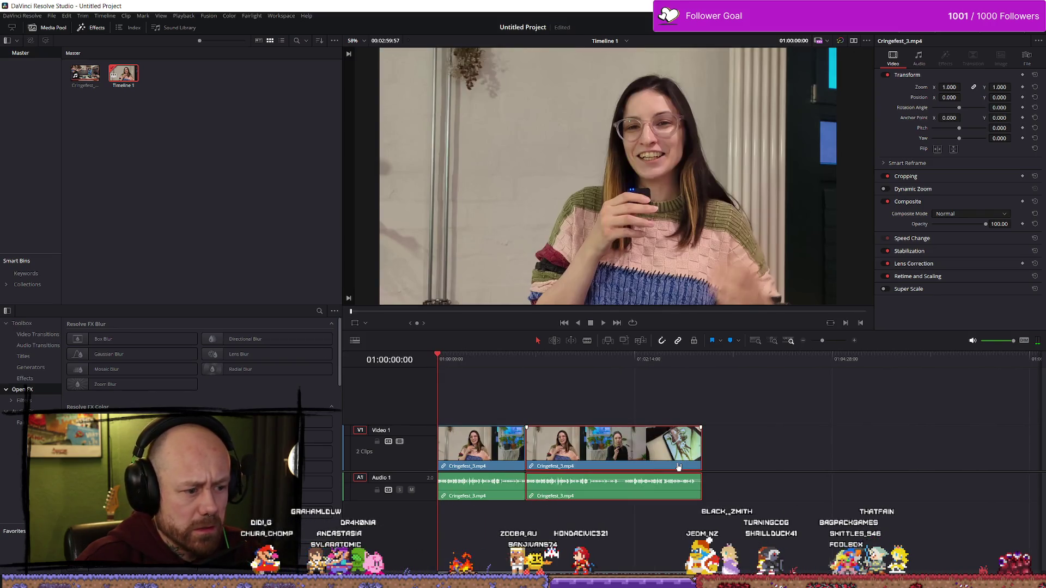
- Delete Timeline 1 and the Cringefest clip from the Media Pool, then place Cringefest_3 on a fresh timeline
key(Delete)
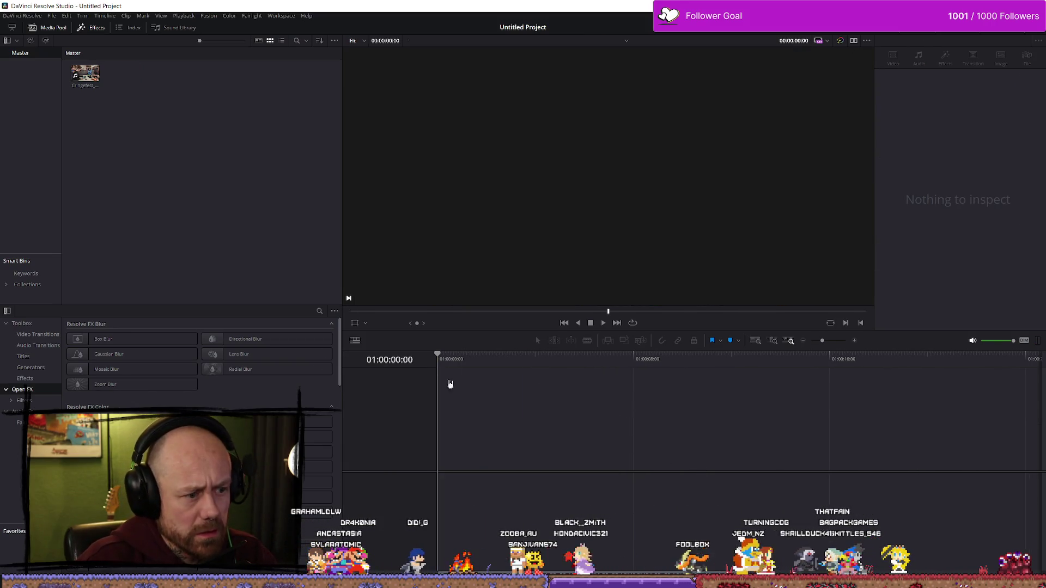
key(Delete)
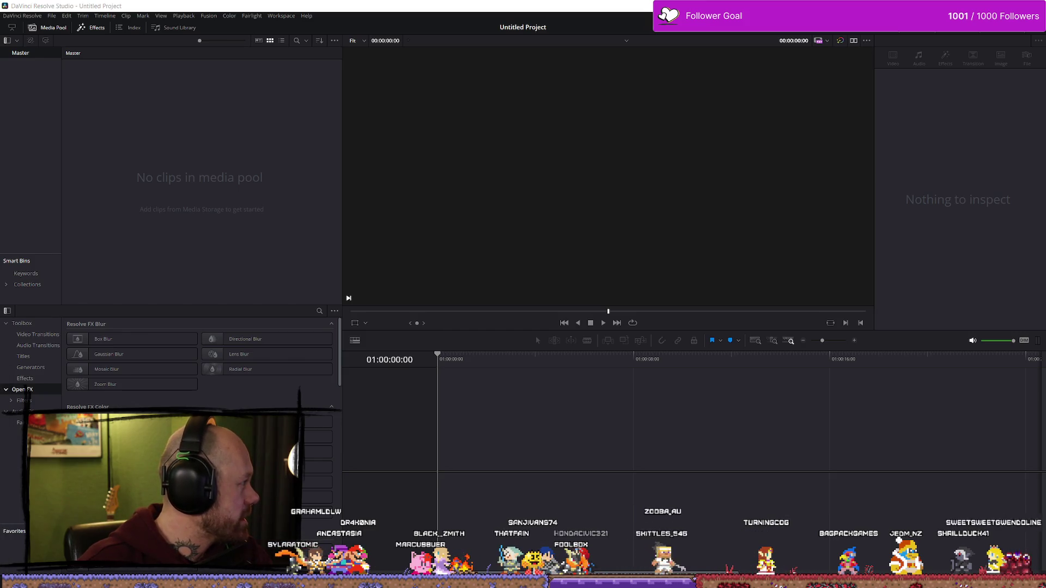
mouse_move(1045, 381)
mouse_down()
mouse_move(614, 420)
mouse_move(581, 441)
mouse_up()
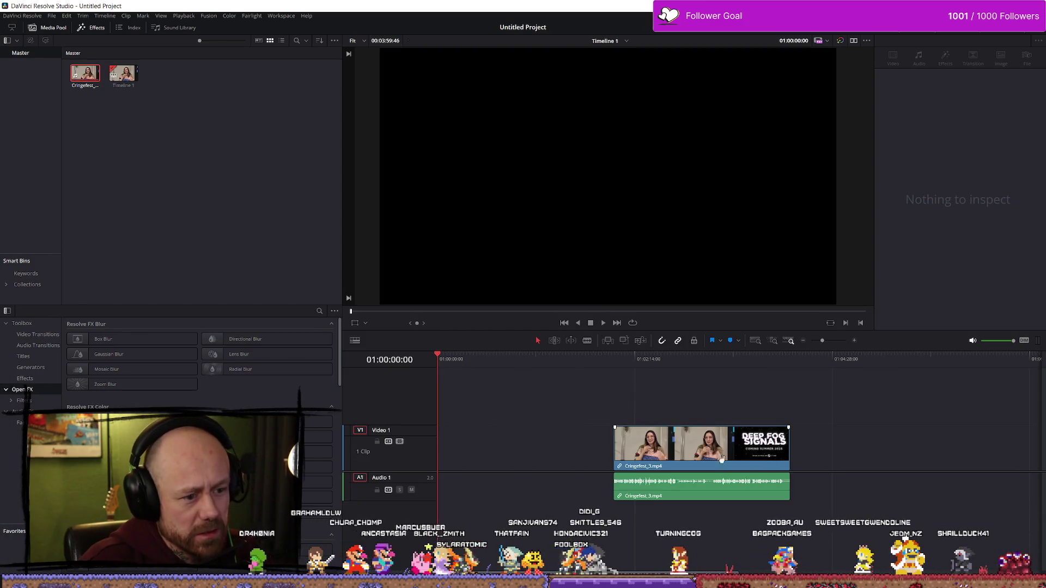
- Paste a second copy of the Cringefest clip after the first on the timeline
click(645, 361)
key(ctrl+v)
click(707, 359)
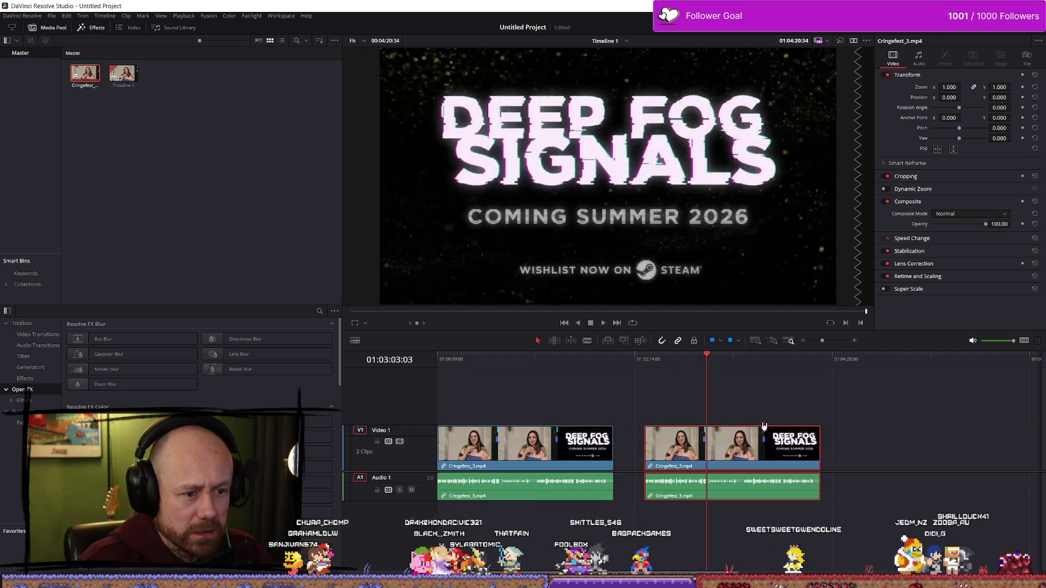
- Zoom in on the clips, play the timeline, and open the clip's Magic Mask in Fusion
scroll(806, 431, up, 2)
drag(751, 376, 796, 365)
key(space)
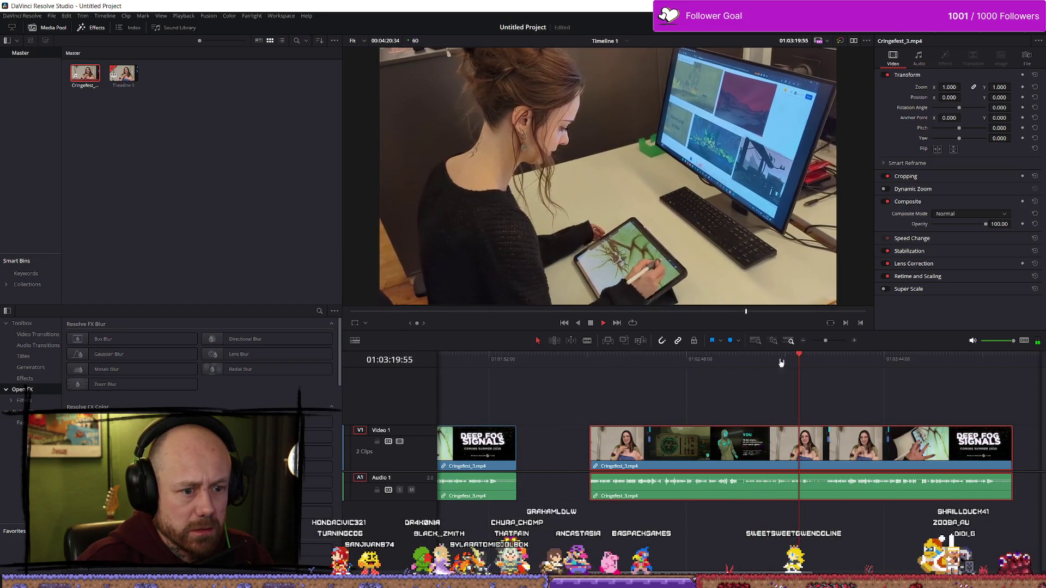
key(shift+5)
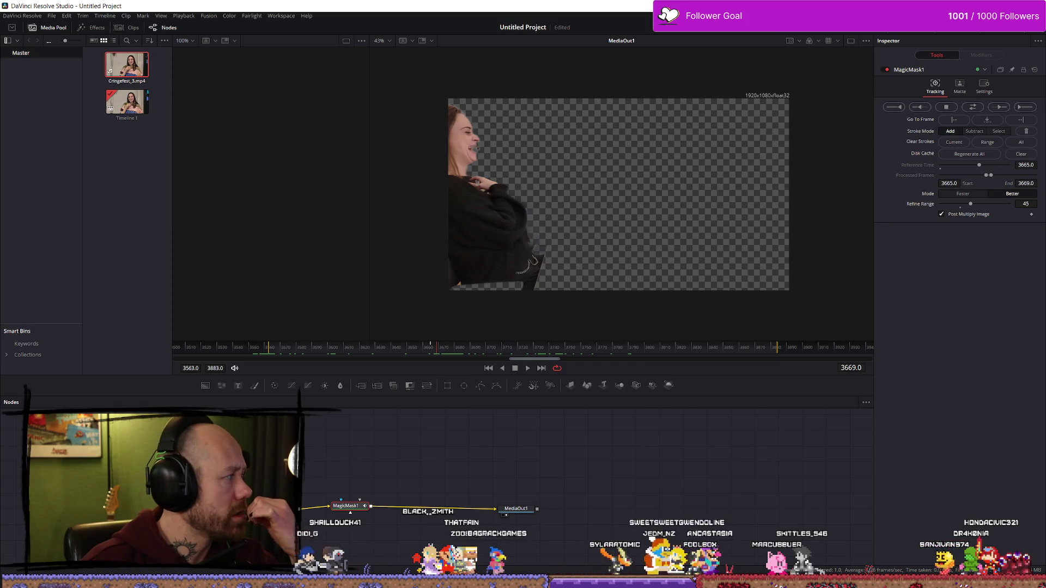
- Track MagicMask1 forward one frame, then forward through the clip
click(1000, 108)
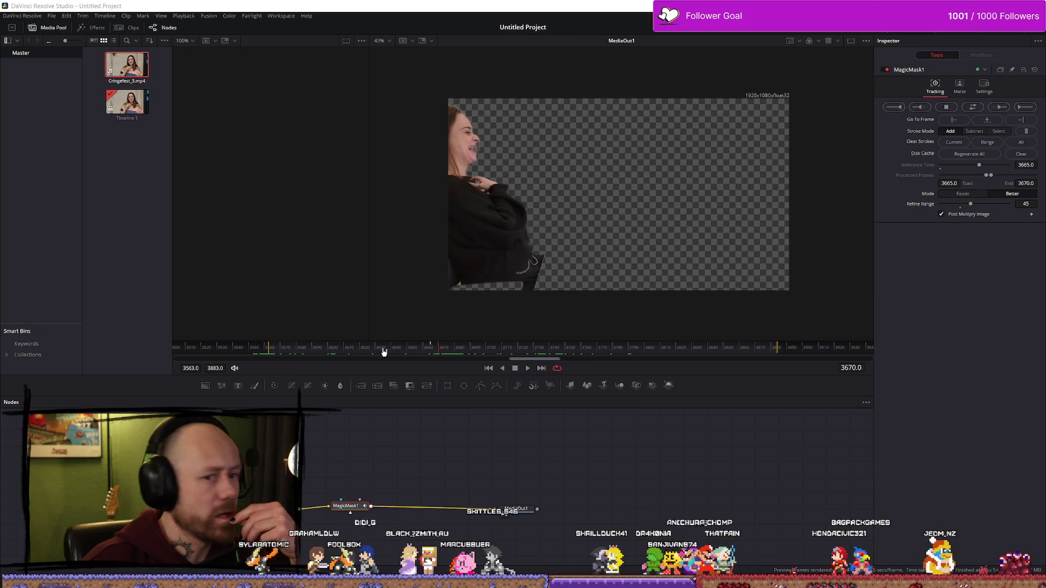
click(1026, 108)
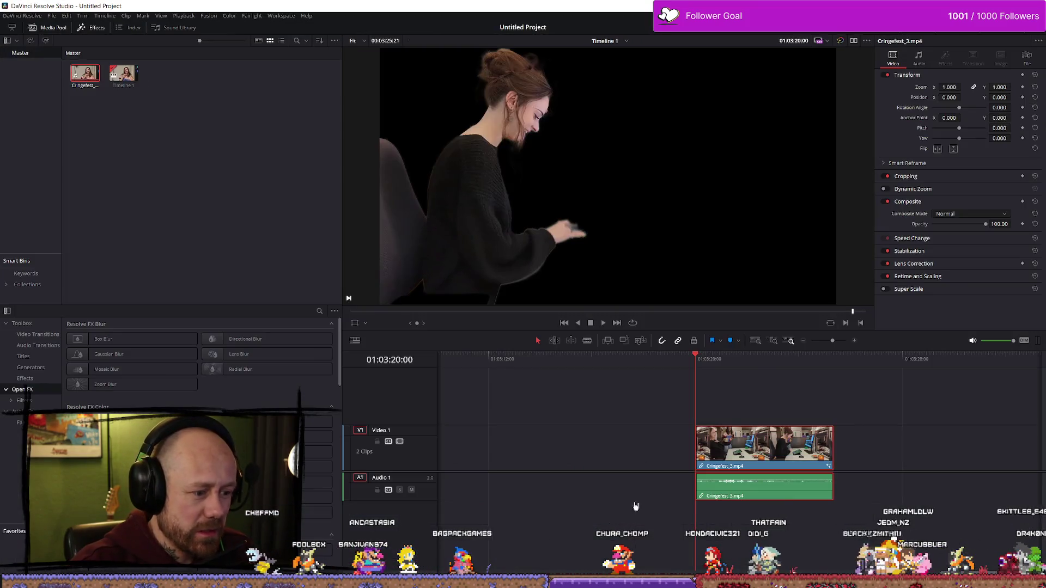
- Play back the masked clip and review the timeline again from 01:00:38
key(space)
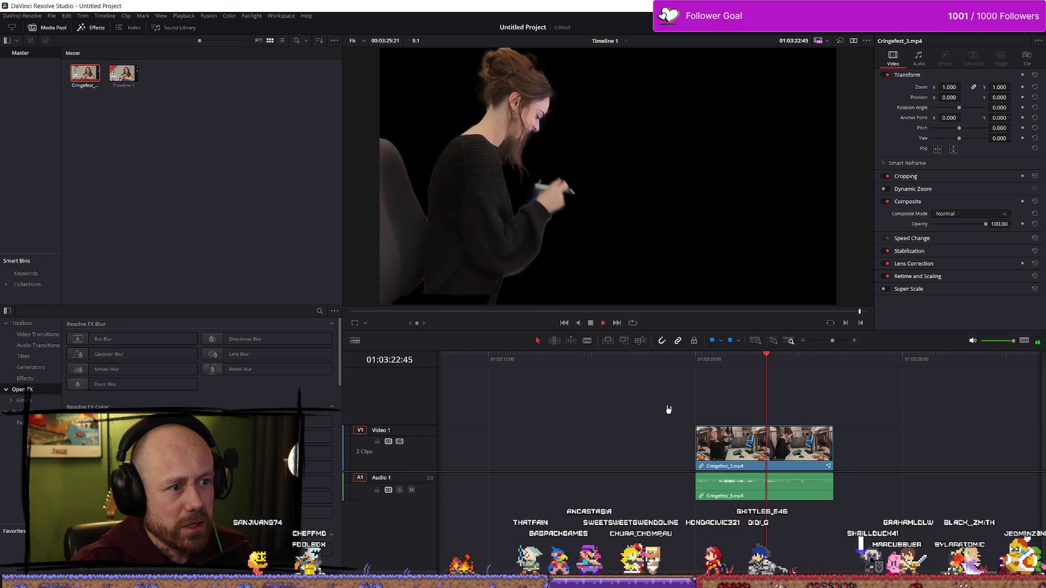
key(space)
click(719, 406)
scroll(642, 436, down, 3)
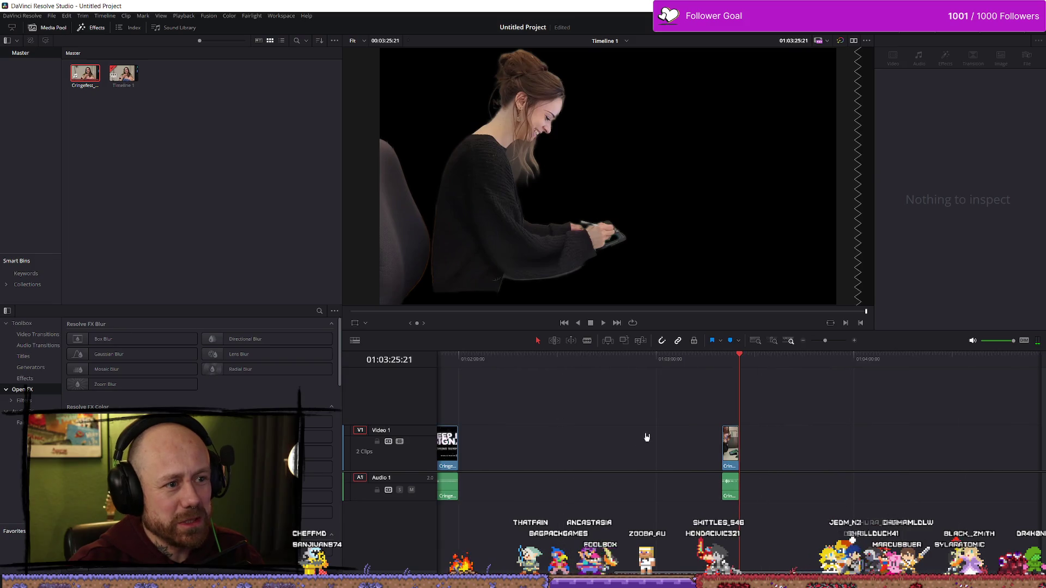
scroll(648, 437, down, 2)
scroll(646, 455, down, 3)
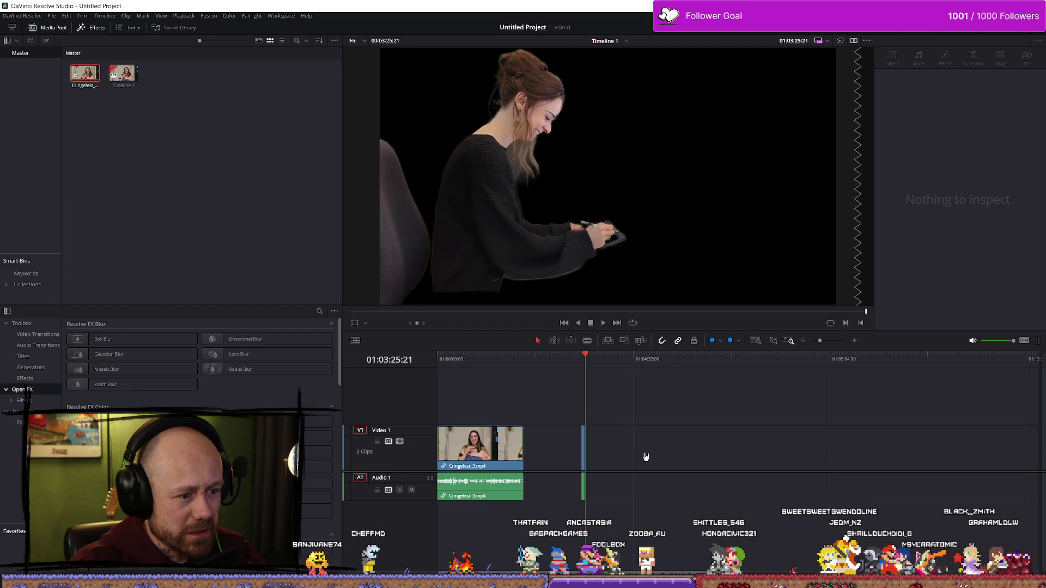
scroll(646, 456, up, 3)
click(481, 447)
key(space)
scroll(776, 478, up, 3)
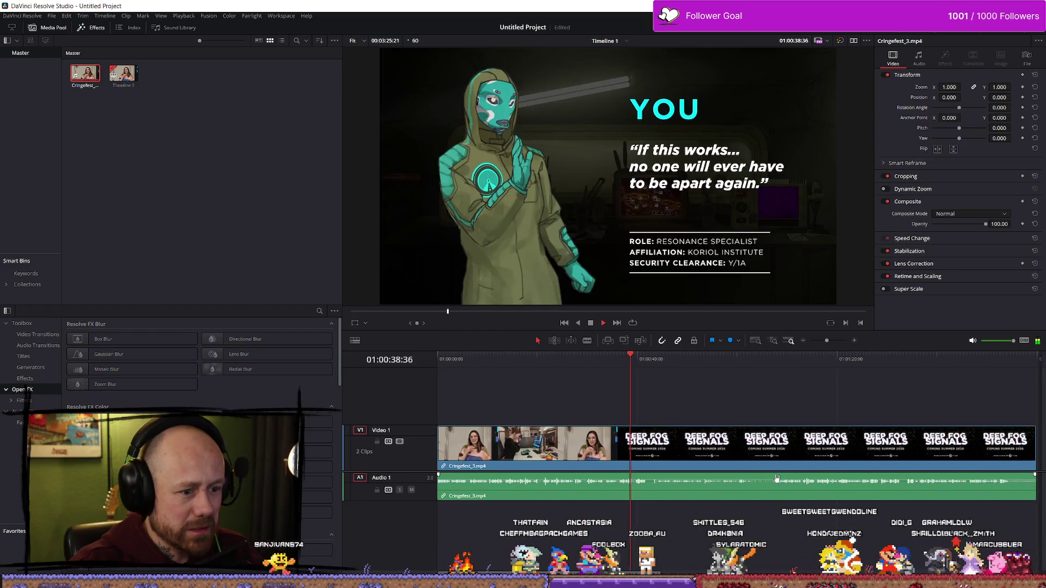
key(space)
scroll(784, 475, down, 3)
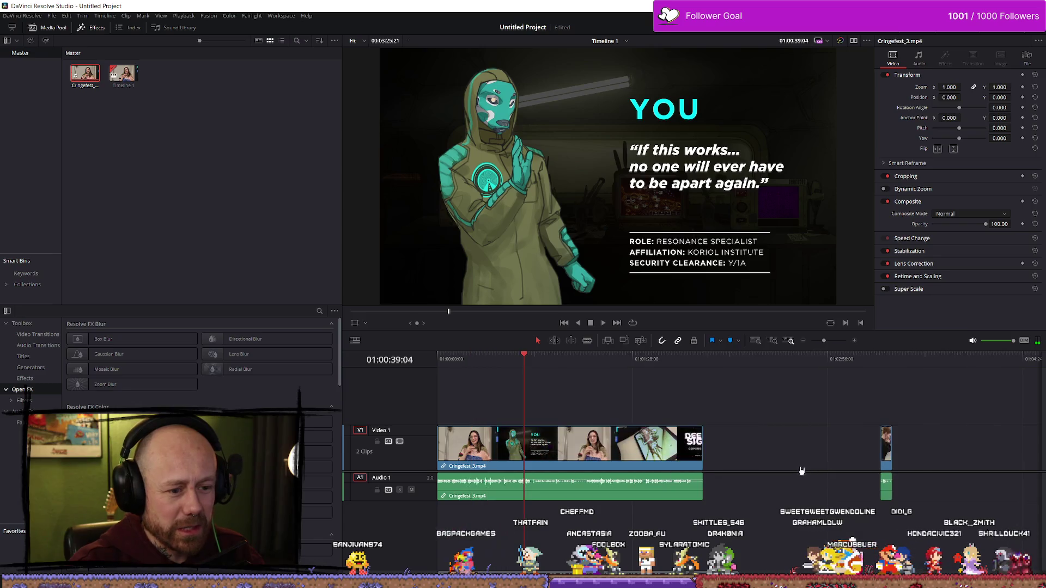
- Copy the short clip at 01:03:20:00, paste it right after itself, and open the copy in Fusion
drag(752, 469, 1014, 426)
key(Down)
key(Down)
scroll(918, 445, up, 2)
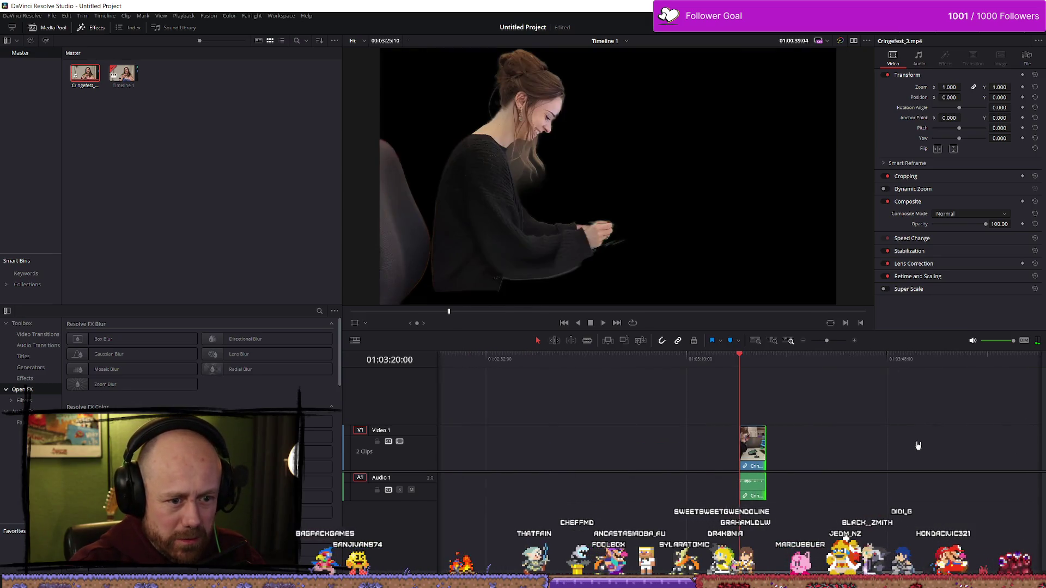
scroll(918, 445, up, 2)
click(842, 366)
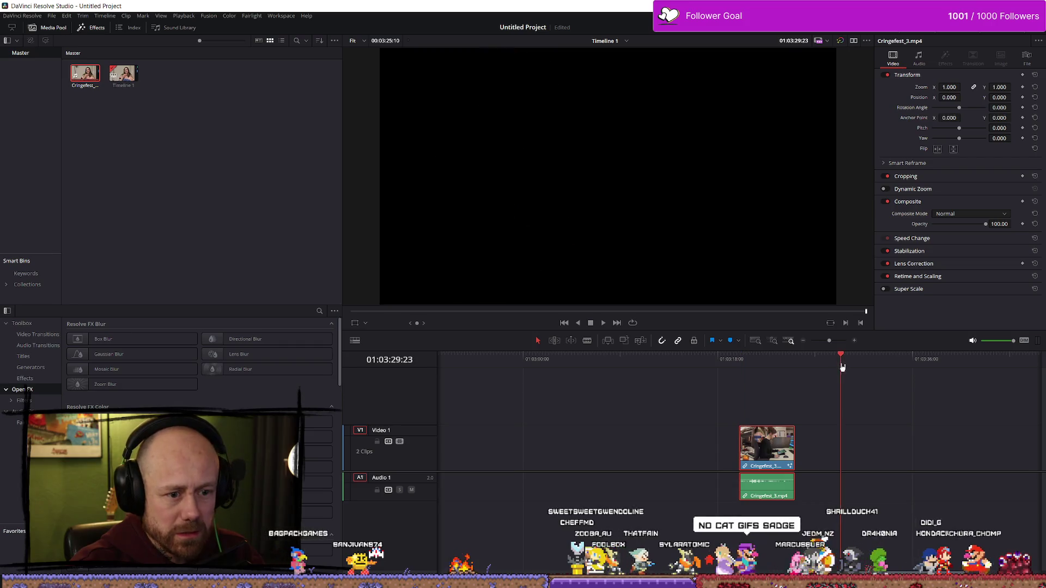
key(ctrl+v)
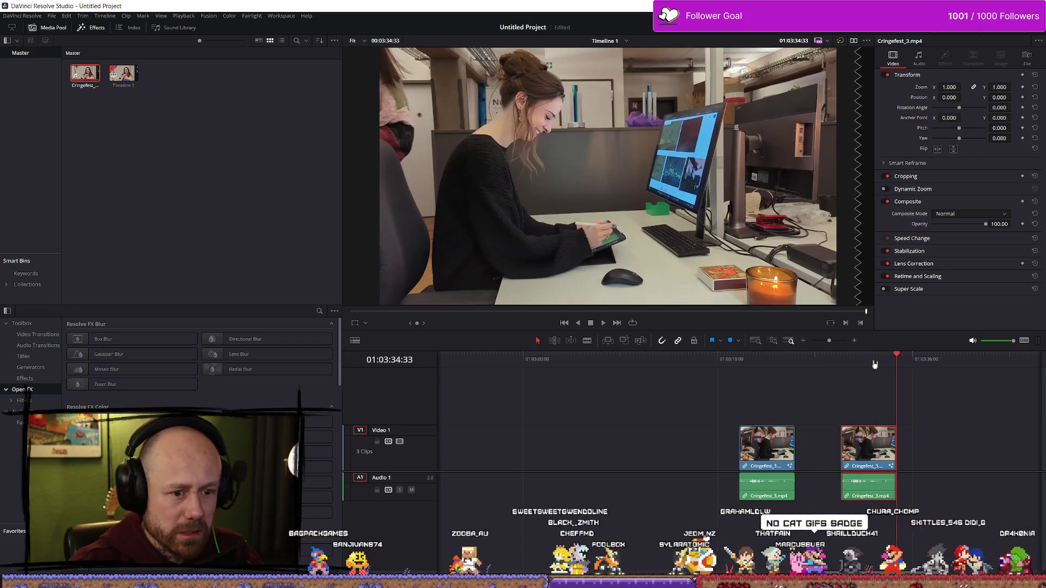
click(873, 361)
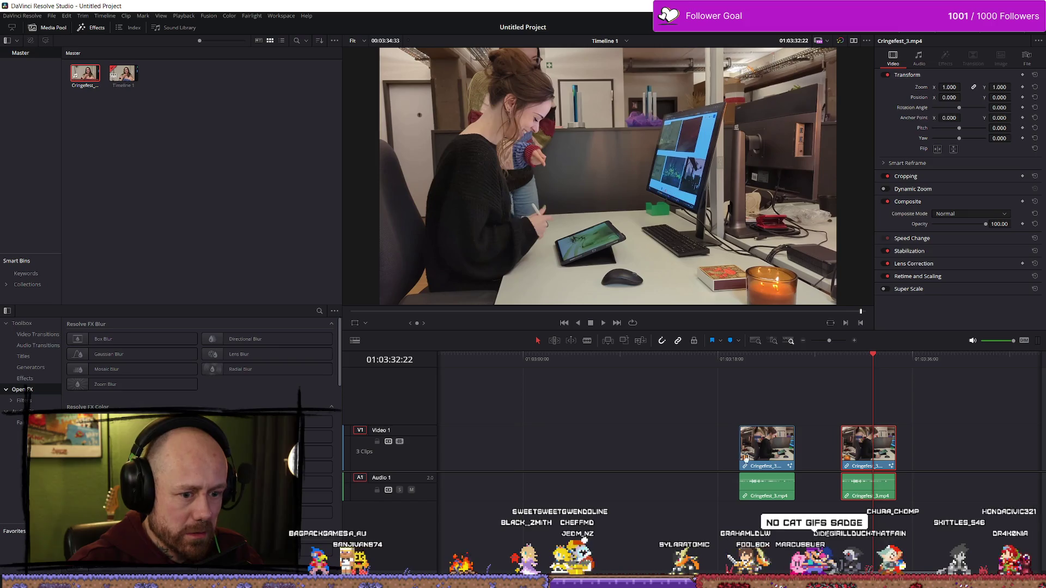
key(shift+5)
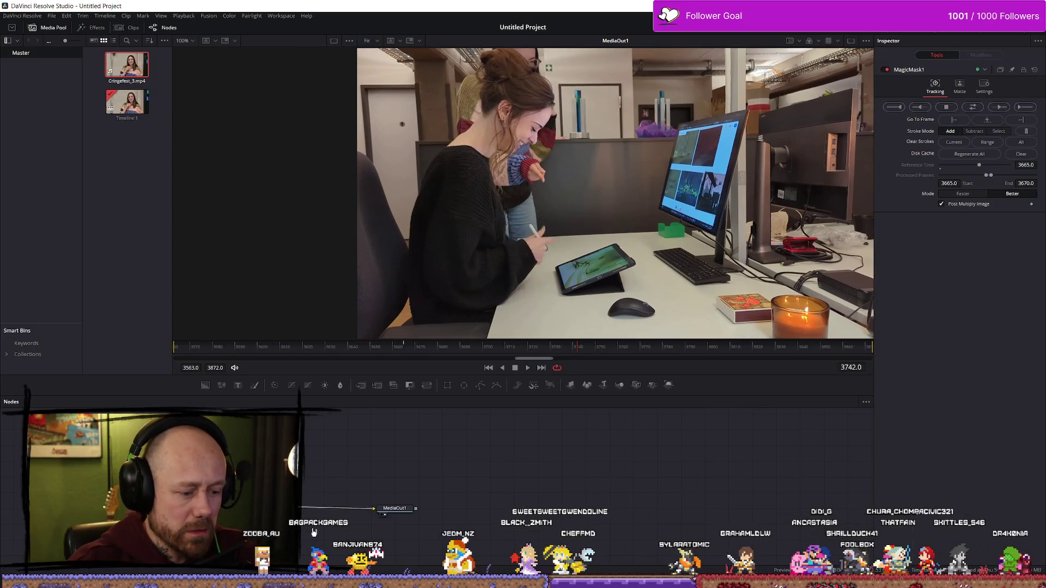
- Dismiss the tool search, return to Edit, and put a clip copy on Video 2 over the masked clip
key(shift+space)
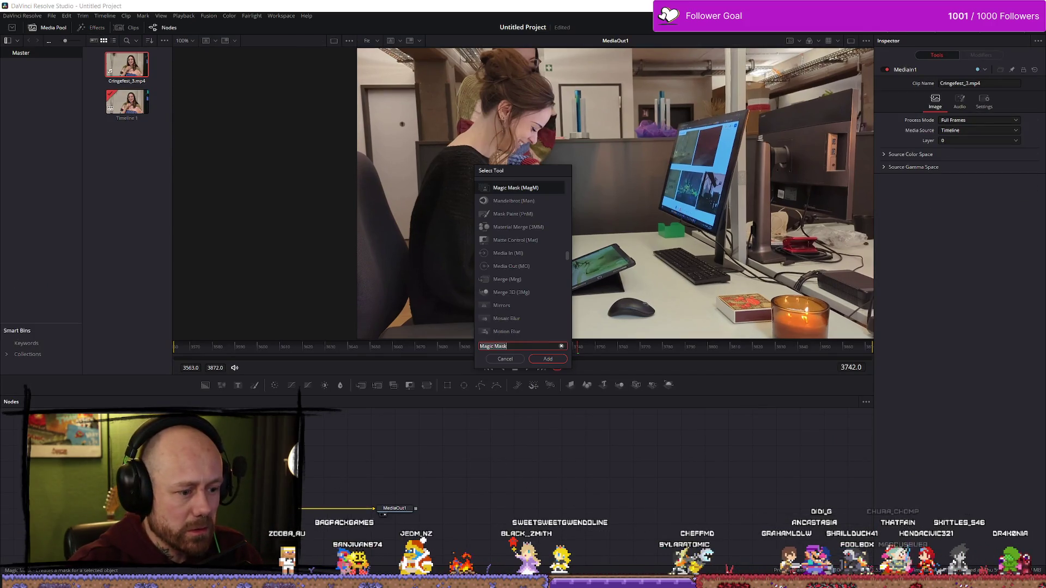
key(Escape)
key(shift+4)
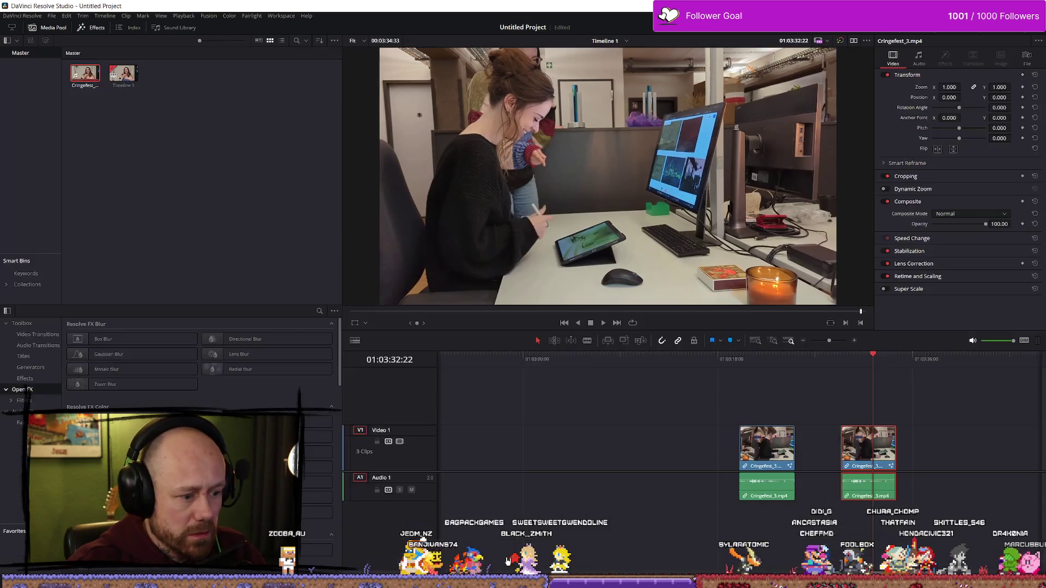
drag(743, 462, 742, 403)
drag(868, 447, 778, 448)
- Unlink the upper clip's audio, delete it, and play back the stacked clips
click(765, 406)
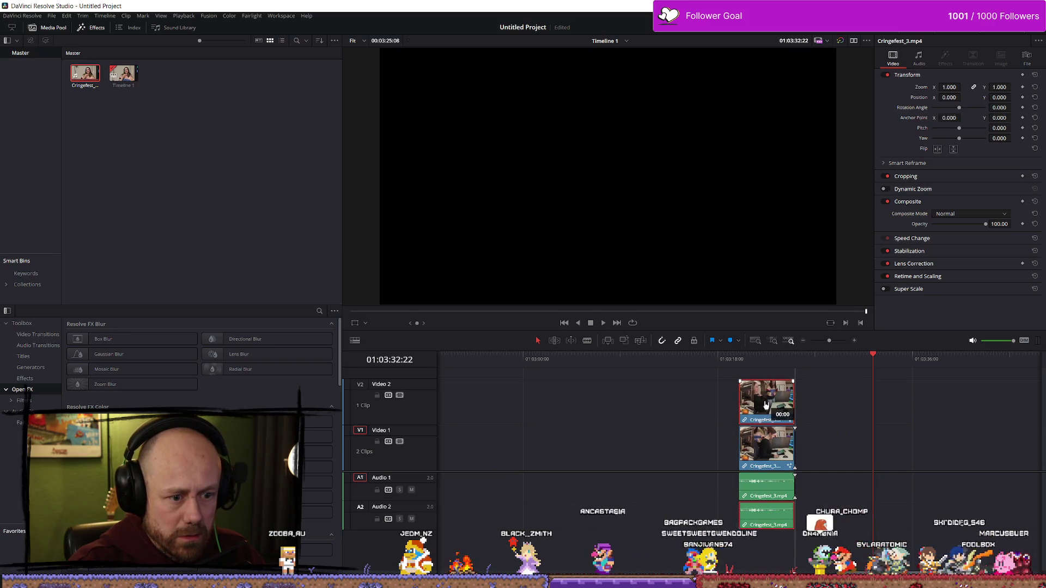
right_click(785, 497)
click(768, 515)
key(Delete)
click(730, 359)
key(space)
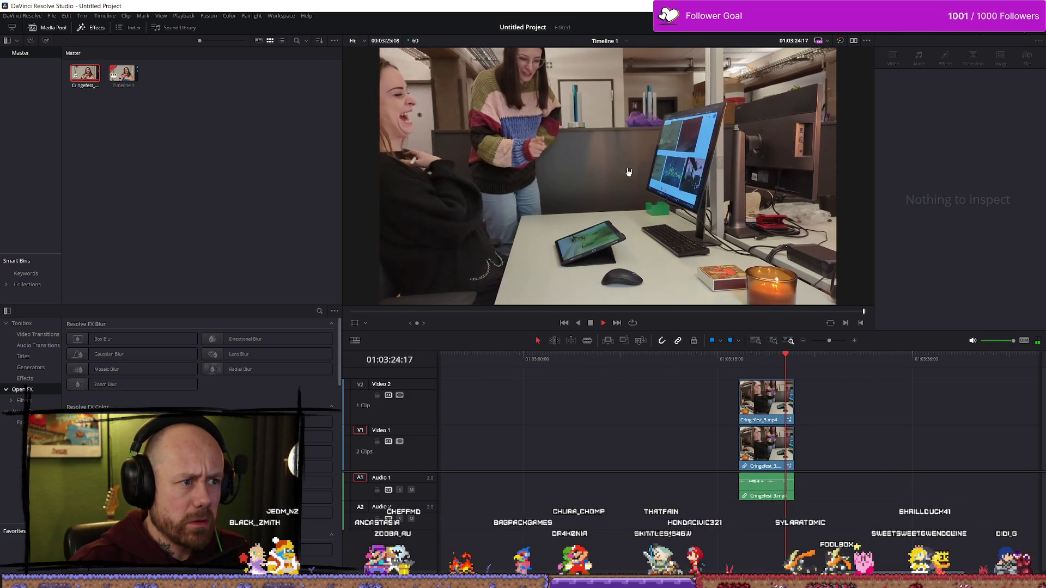
scroll(817, 431, up, 4)
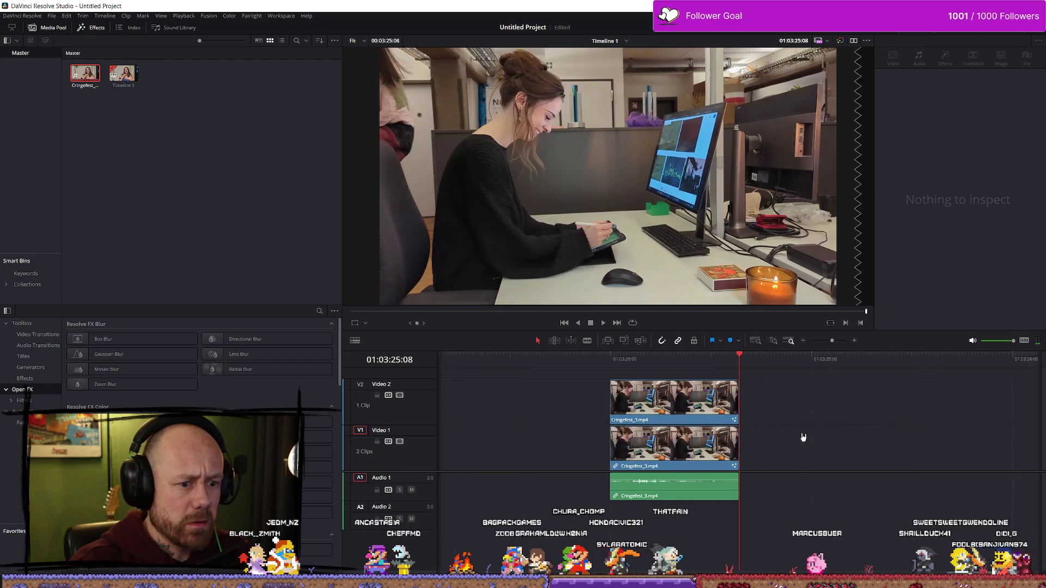
scroll(656, 415, down, 2)
- Move the Video 2 clip later to about 01:03:27 and up a track, then switch to Affinity Photo
click(665, 406)
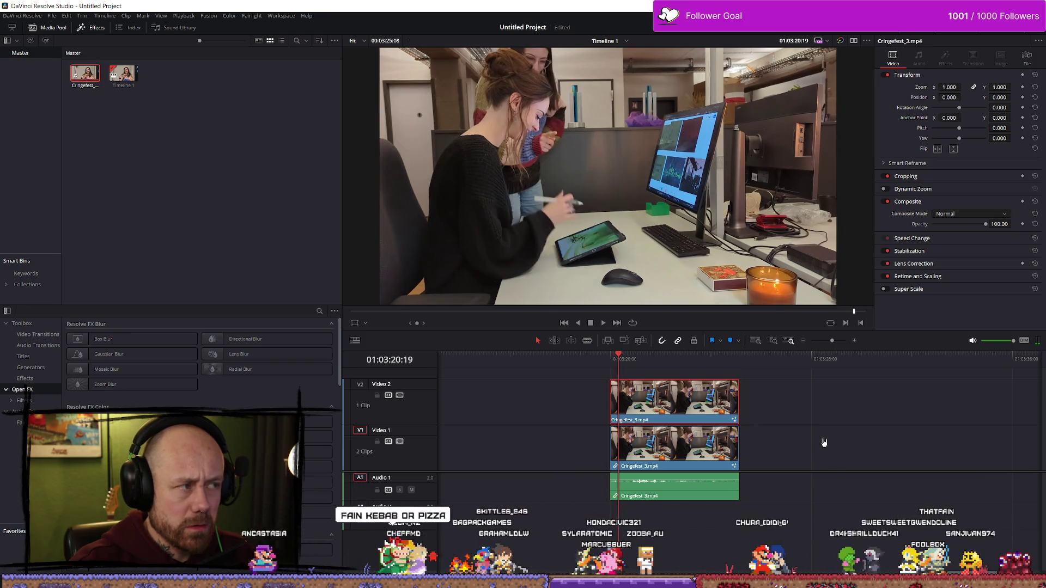
drag(681, 402, 826, 406)
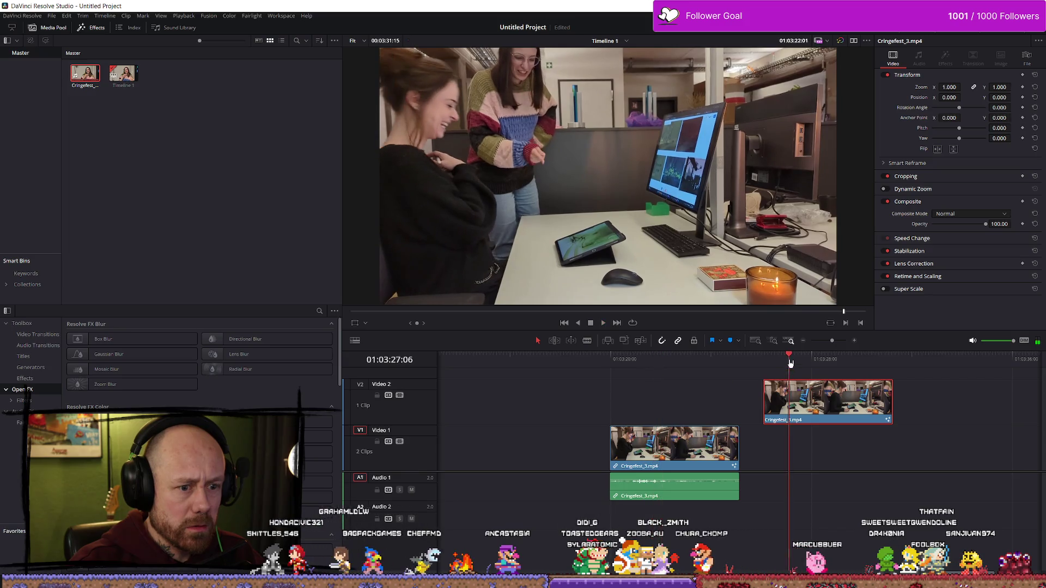
key(Down)
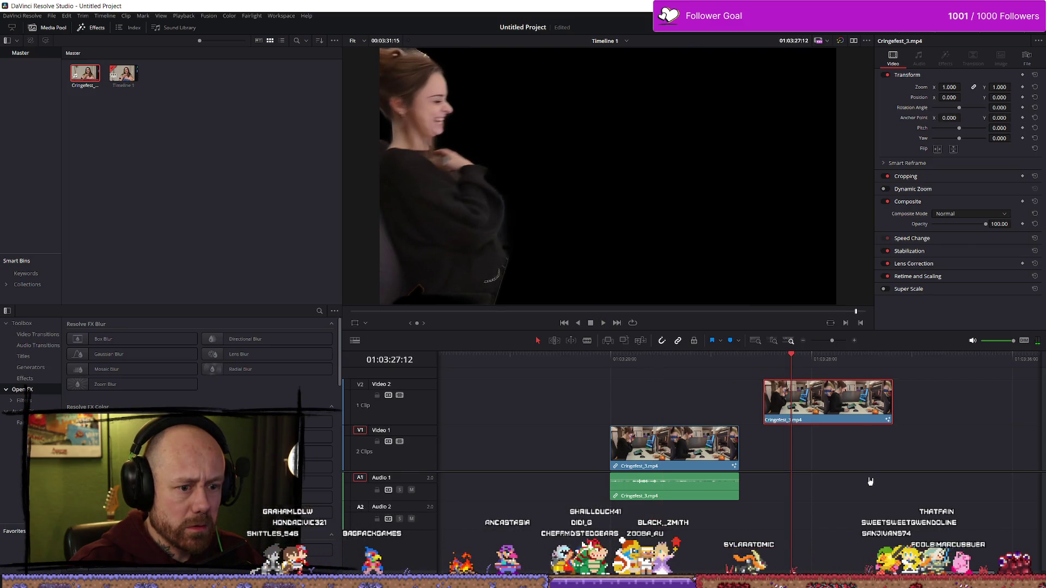
key(ctrl+minus)
key(ctrl+minus)
key(ctrl+minus)
mouse_move(760, 424)
mouse_down()
mouse_move(780, 420)
mouse_move(768, 392)
mouse_up()
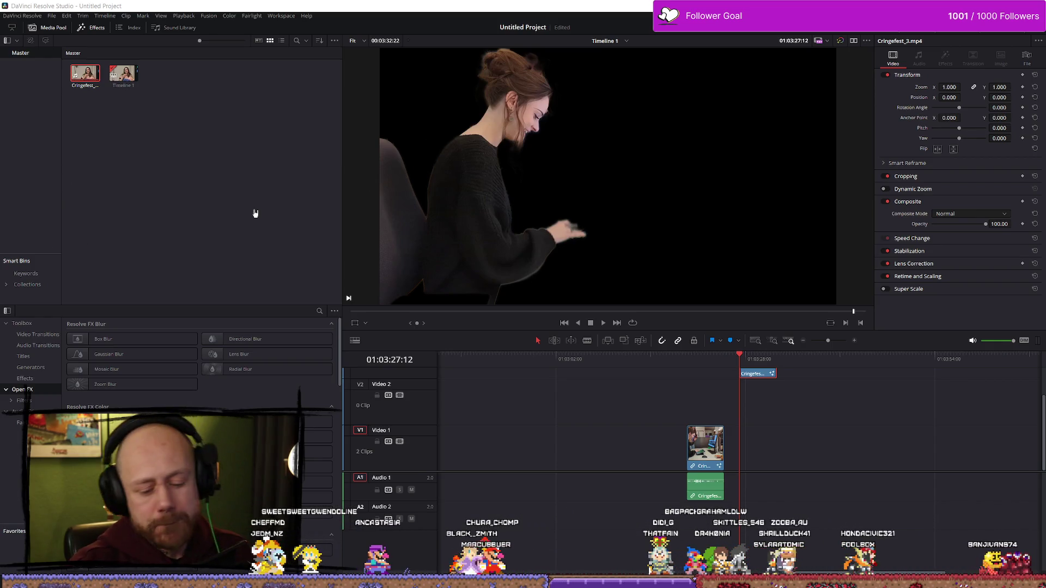
key(alt+Tab)
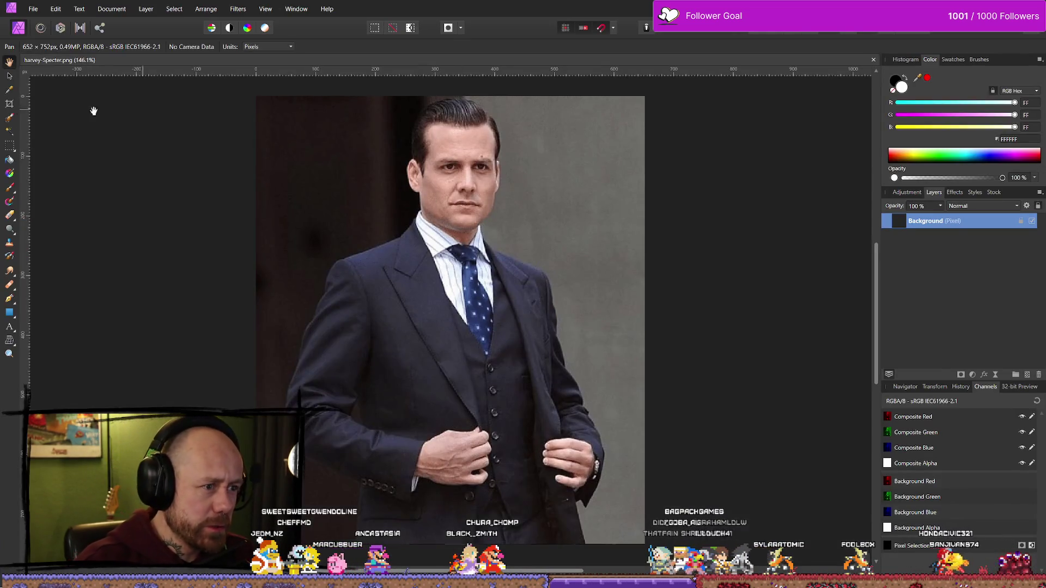
- Paint a Selection Brush selection over the jacket's lapels, shoulders, arm and the area beside the tie
click(9, 118)
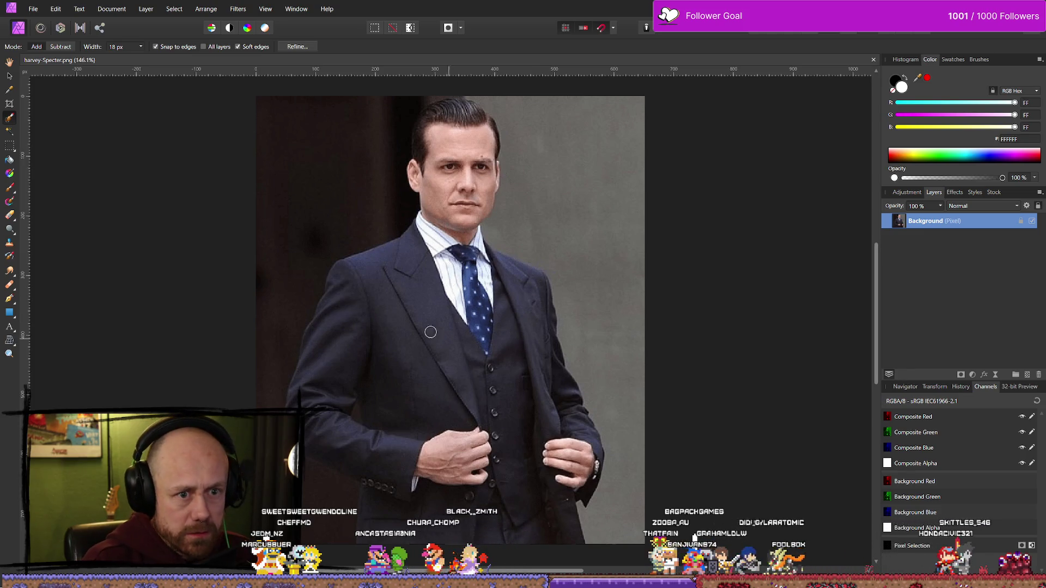
mouse_move(427, 270)
mouse_down()
mouse_move(423, 223)
mouse_move(352, 281)
mouse_move(321, 349)
mouse_move(331, 305)
mouse_up()
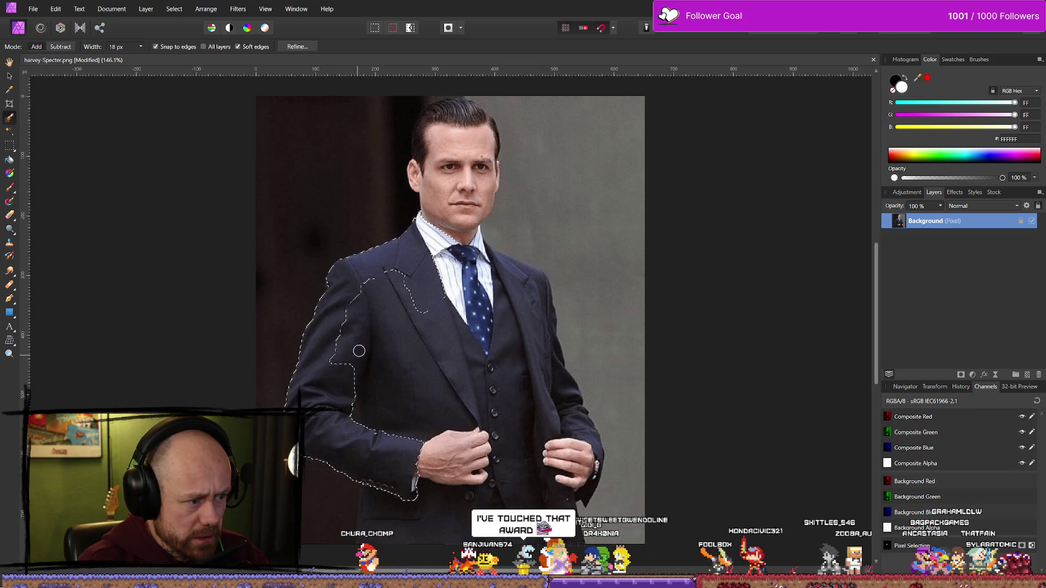
mouse_move(353, 374)
mouse_down()
mouse_move(376, 344)
mouse_move(403, 411)
mouse_up()
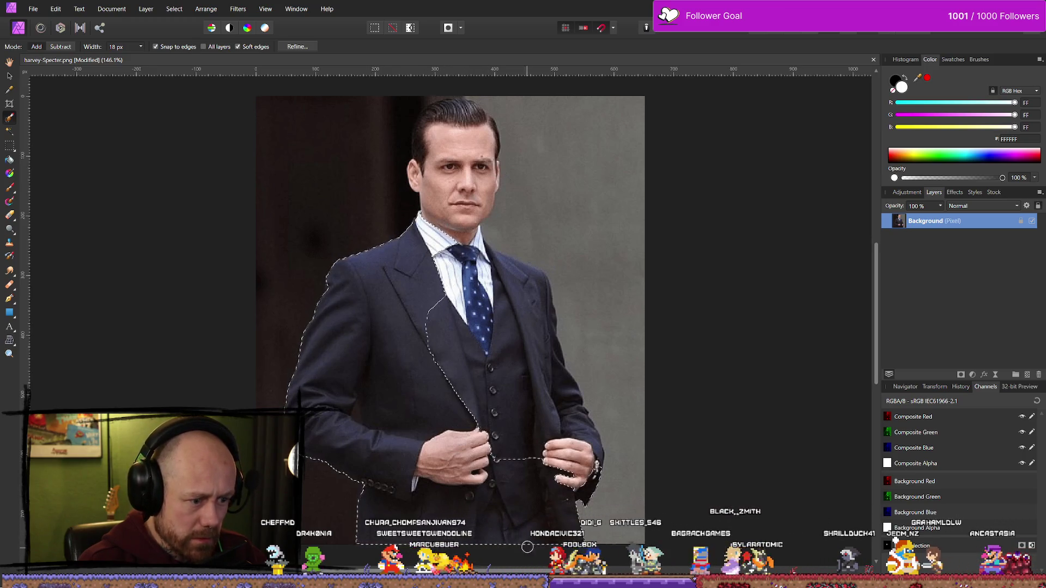
drag(590, 441, 591, 467)
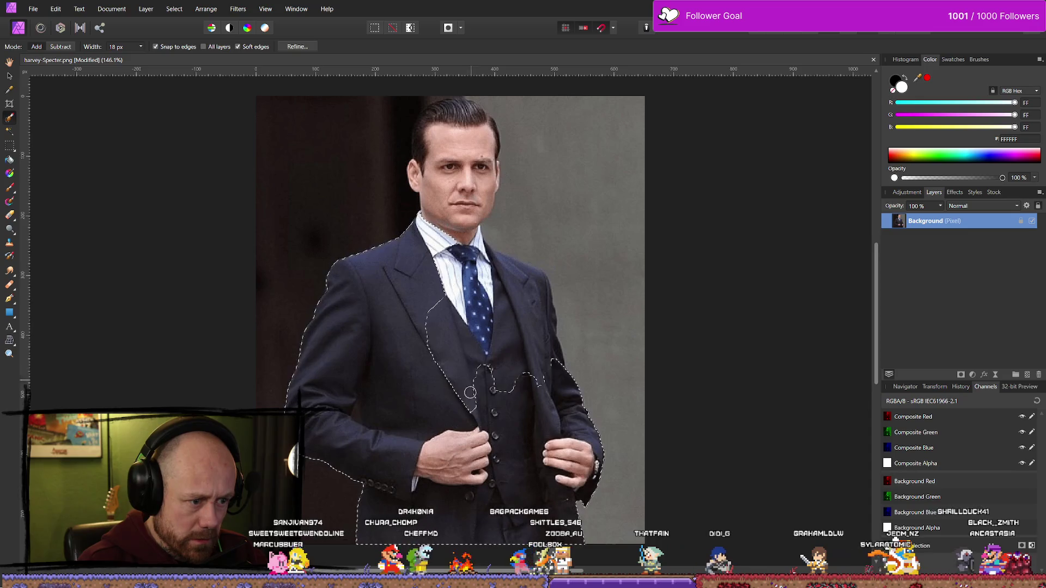
drag(436, 281, 466, 274)
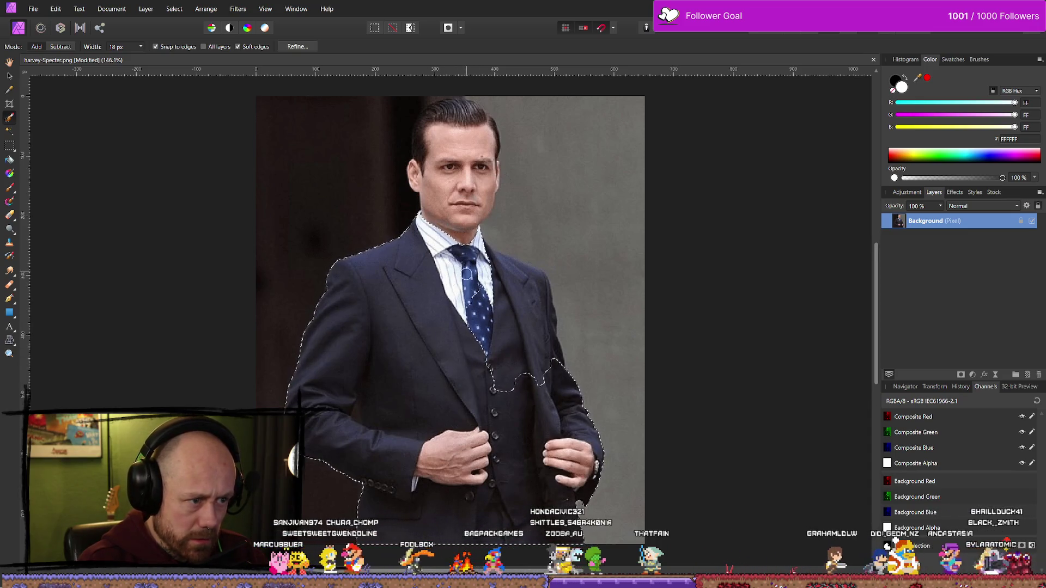
drag(505, 319, 527, 283)
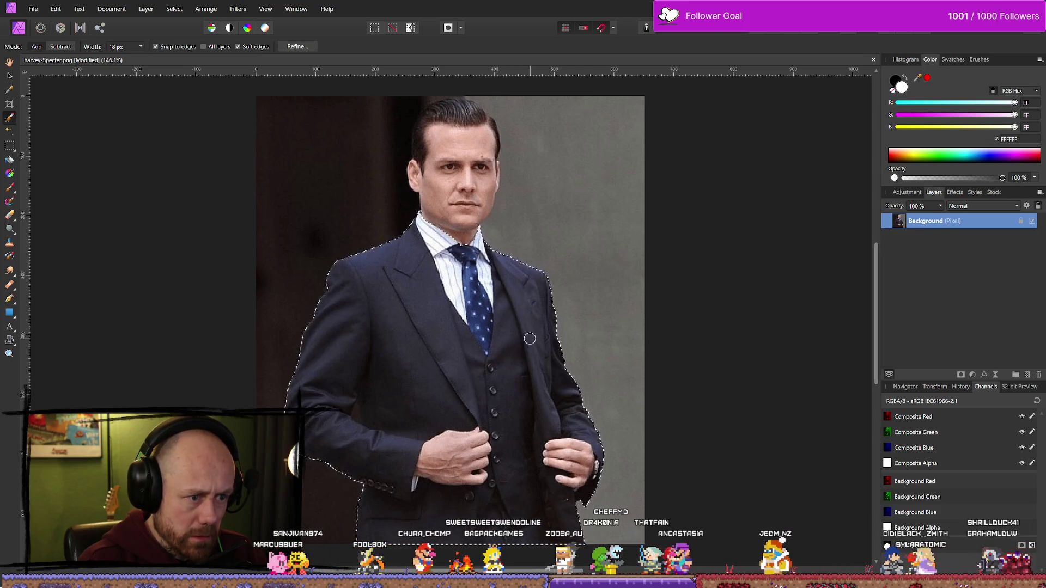
- Make the Background layer editable, duplicate it into a new layer, and hide the original
right_click(939, 220)
click(928, 407)
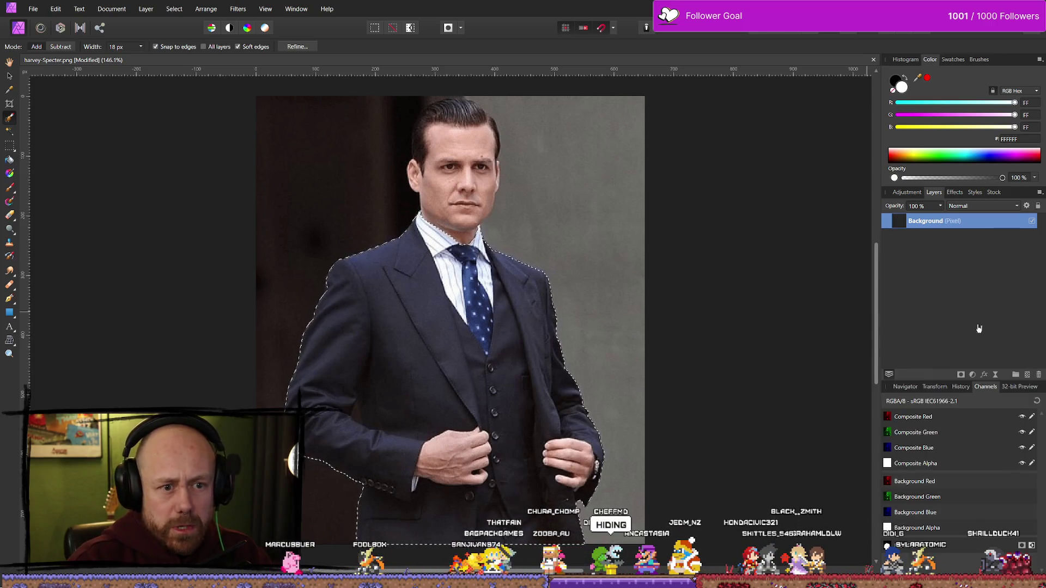
key(Delete)
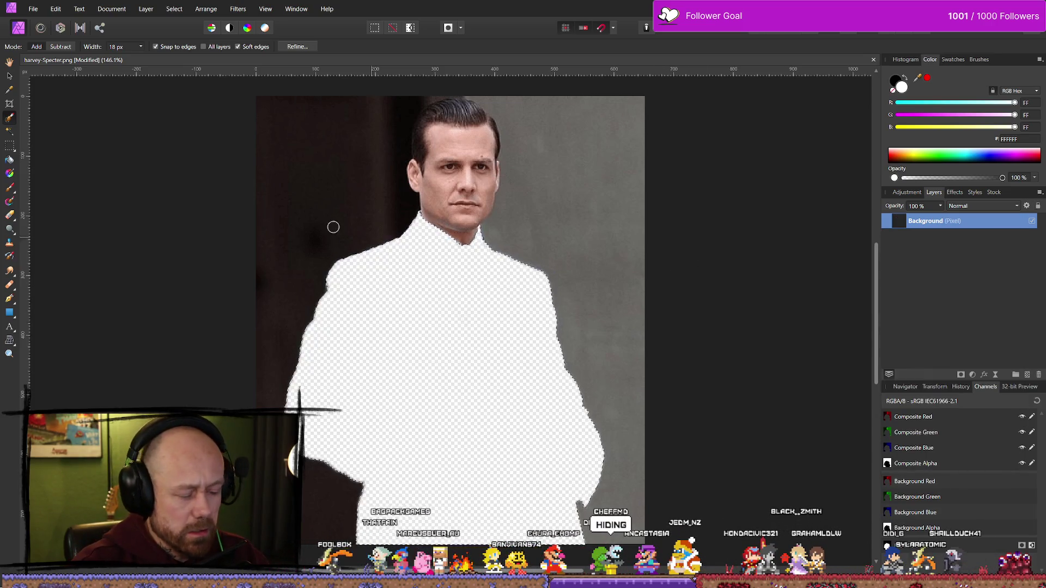
key(ctrl+z)
key(ctrl+j)
click(1031, 238)
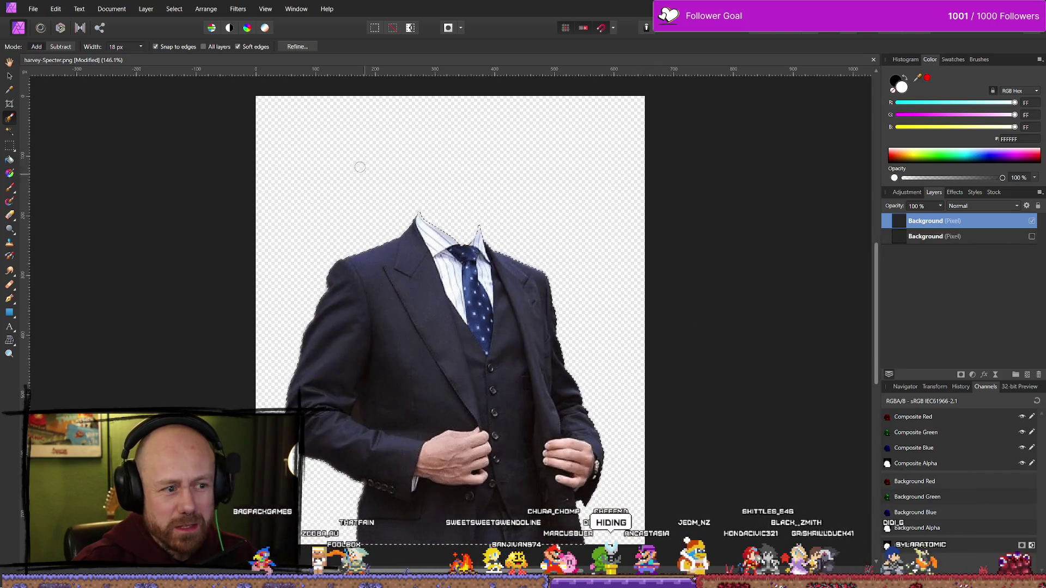
- Export the cut-out as a PNG into the Bilder folder and return to DaVinci Resolve
click(33, 9)
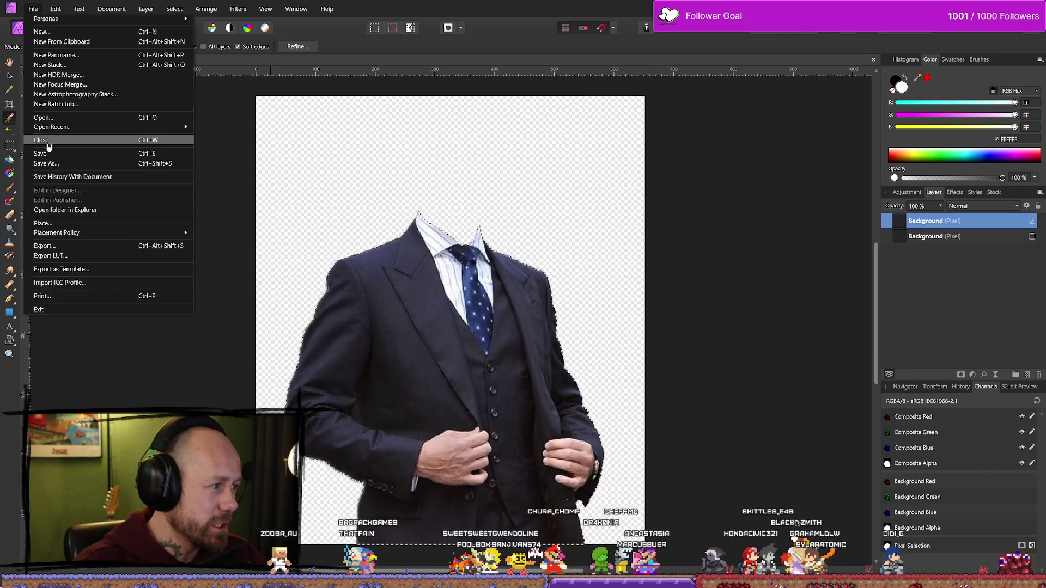
click(53, 246)
click(608, 362)
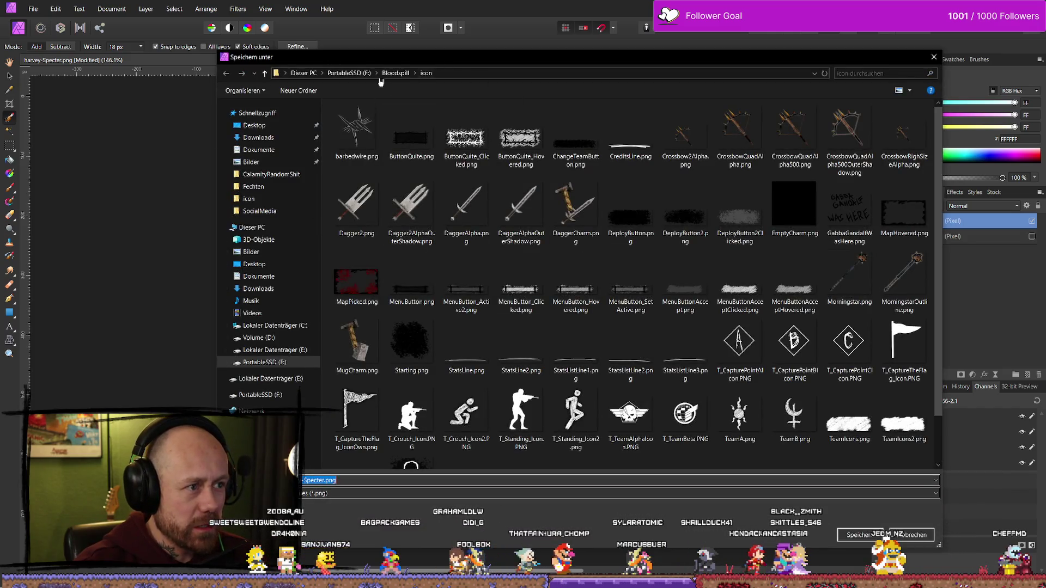
click(353, 73)
click(251, 162)
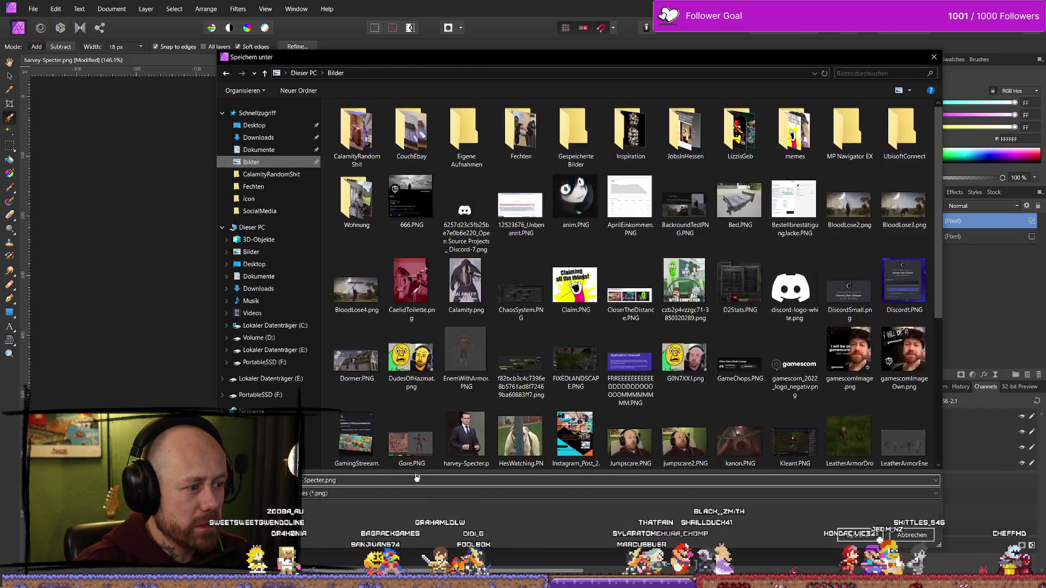
text(harvey.png)
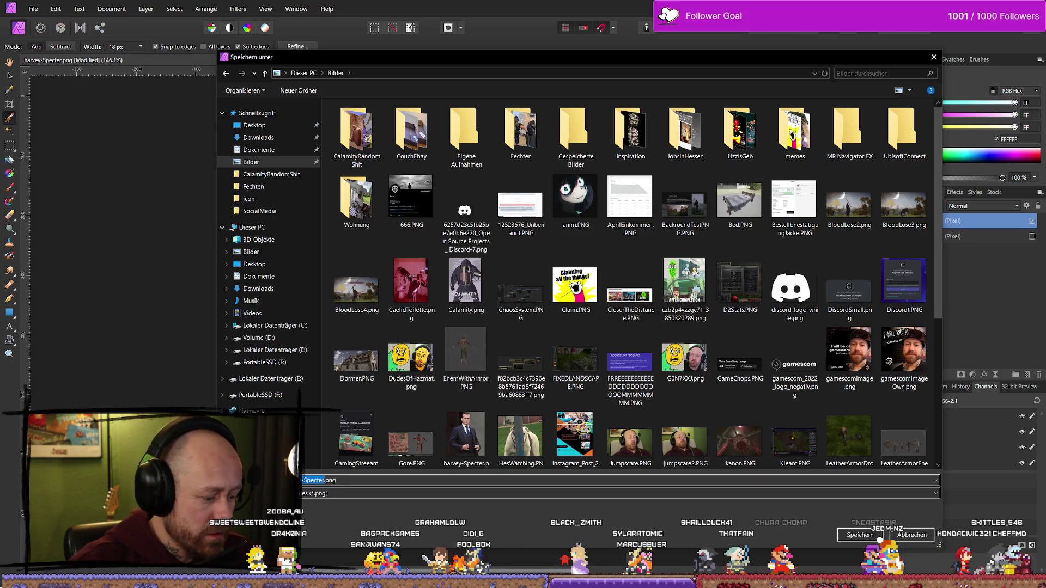
click(877, 535)
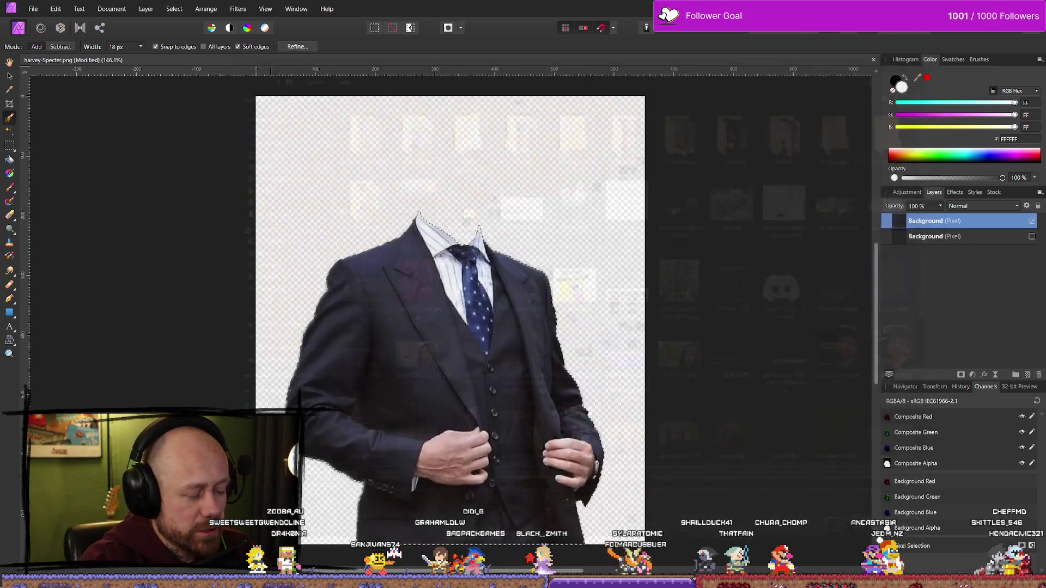
key(alt+Tab)
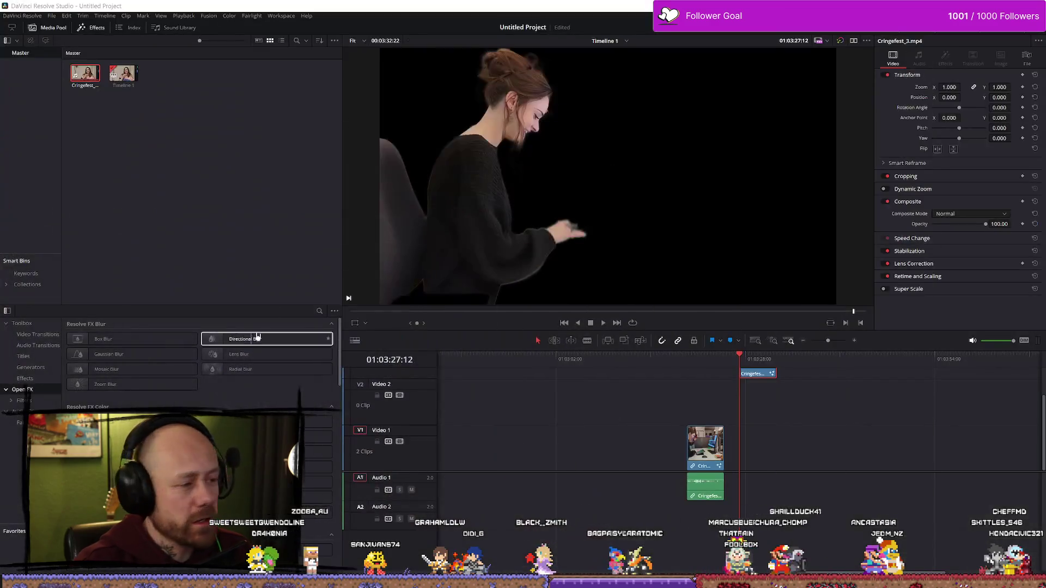
- Place the AncasSuit.png suit image on Video 2 and play back the composite
mouse_move(327, 544)
mouse_down()
mouse_move(347, 470)
mouse_move(688, 402)
mouse_up()
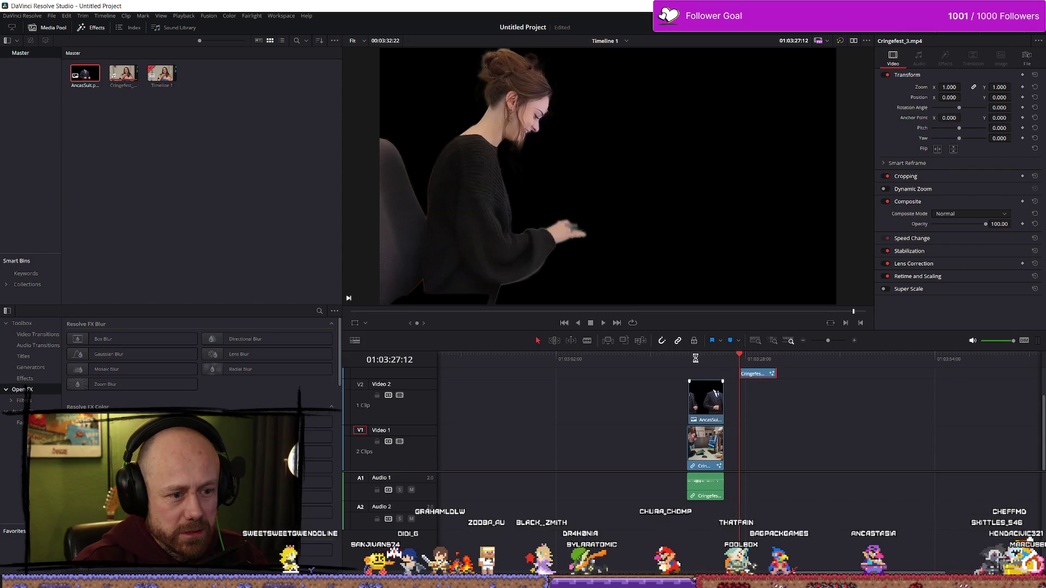
click(695, 357)
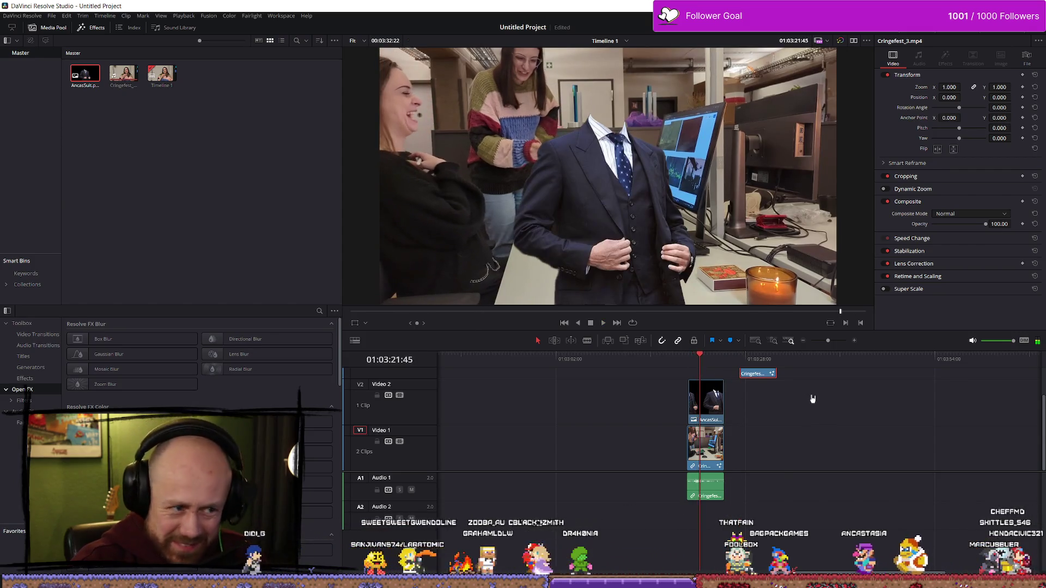
scroll(811, 422, up, 2)
scroll(621, 404, down, 5)
scroll(621, 404, up, 6)
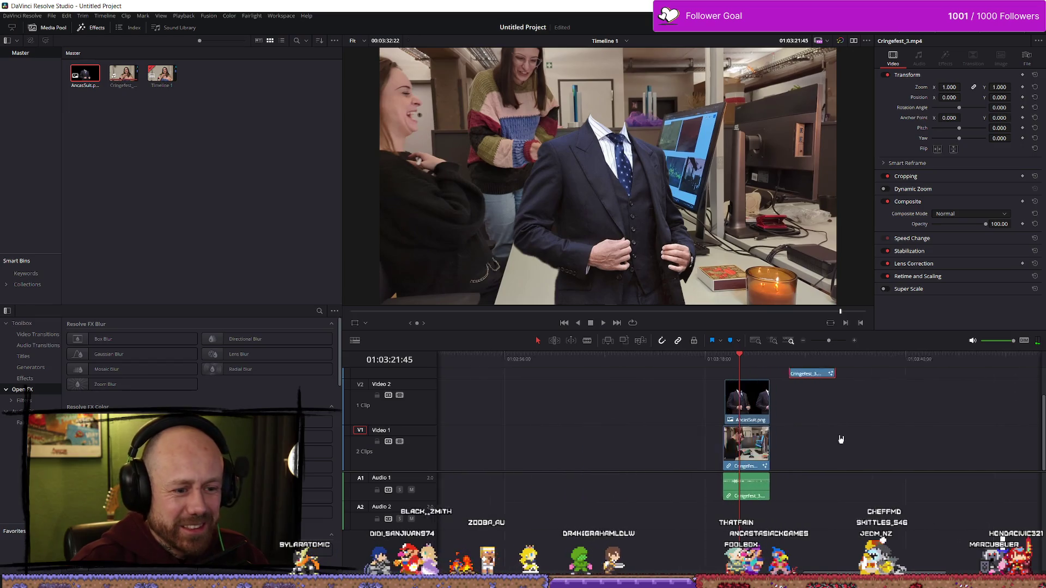
drag(739, 367, 632, 366)
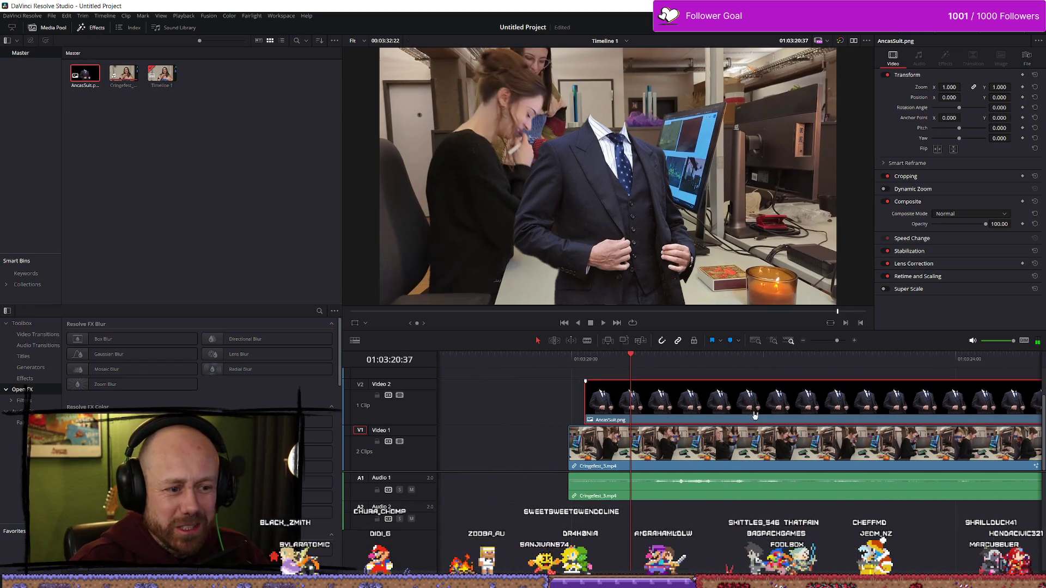
key(space)
key(space)
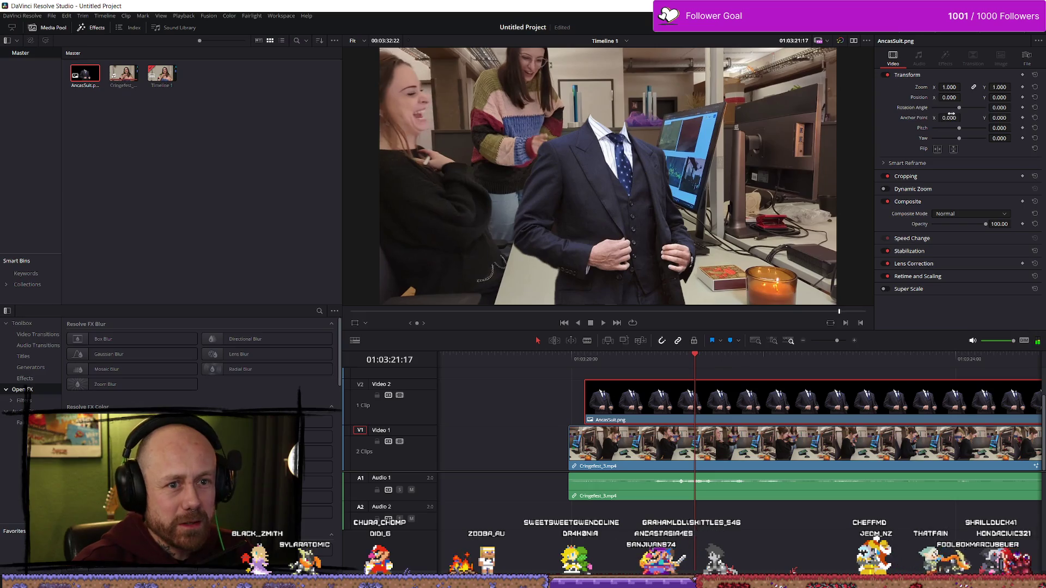
- Scale the suit to 0.670, position it at X -778, Y 286, and rotate it -8.240
mouse_move(949, 87)
mouse_down()
mouse_move(926, 87)
mouse_move(941, 97)
mouse_move(927, 97)
mouse_up()
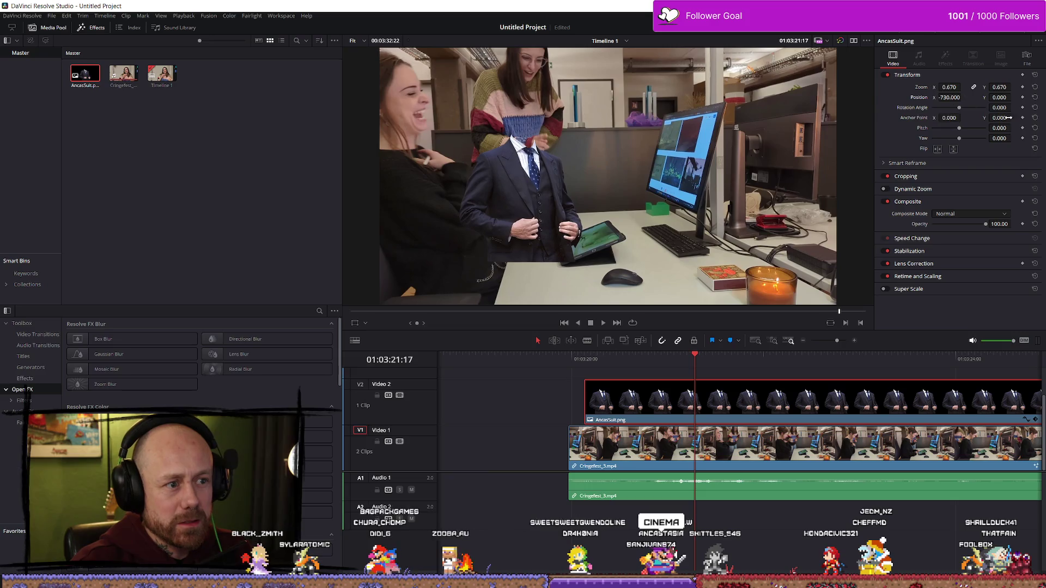
drag(1000, 97, 1013, 97)
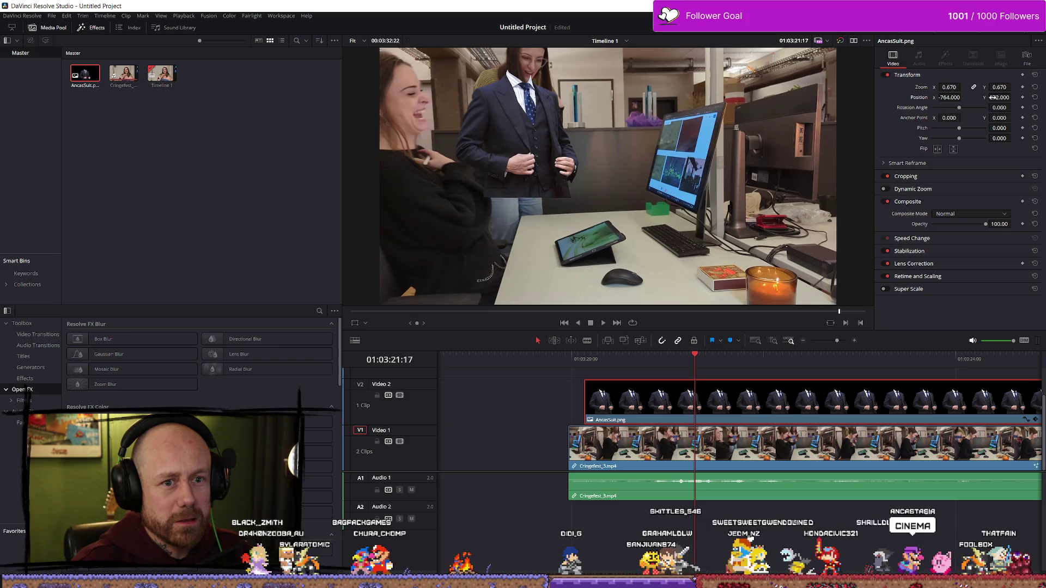
drag(849, 140, 846, 139)
drag(958, 107, 959, 111)
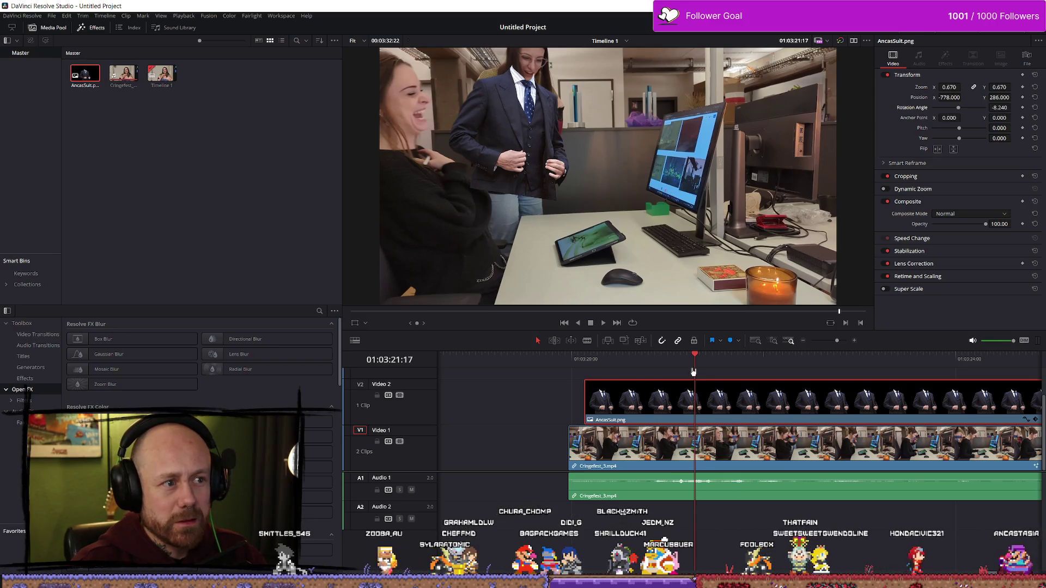
- Align the suit clip with the playhead and move the Cringefest_3 clip onto Video 3 above it
scroll(729, 377, down, 5)
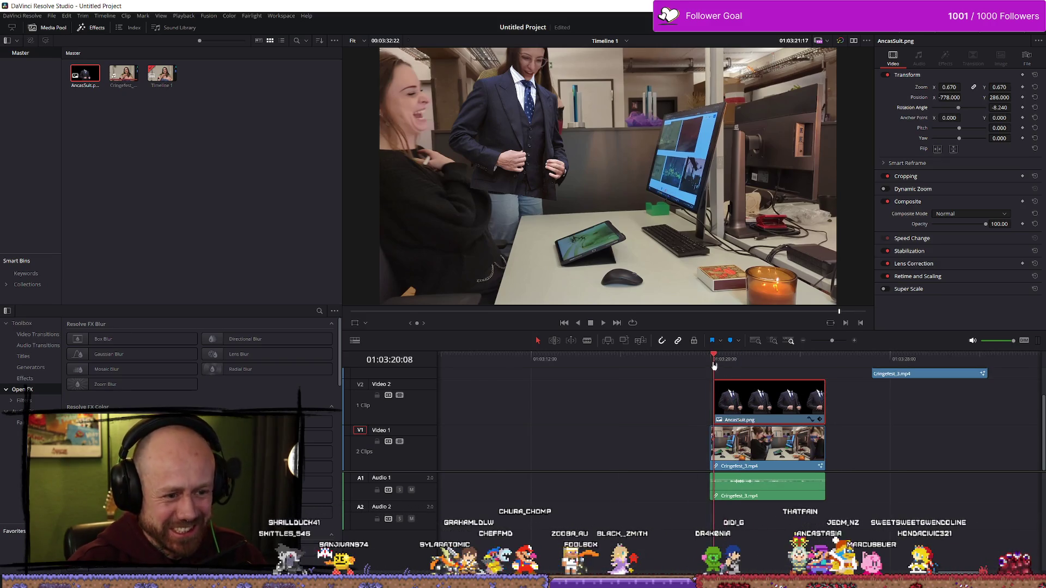
drag(820, 403, 825, 404)
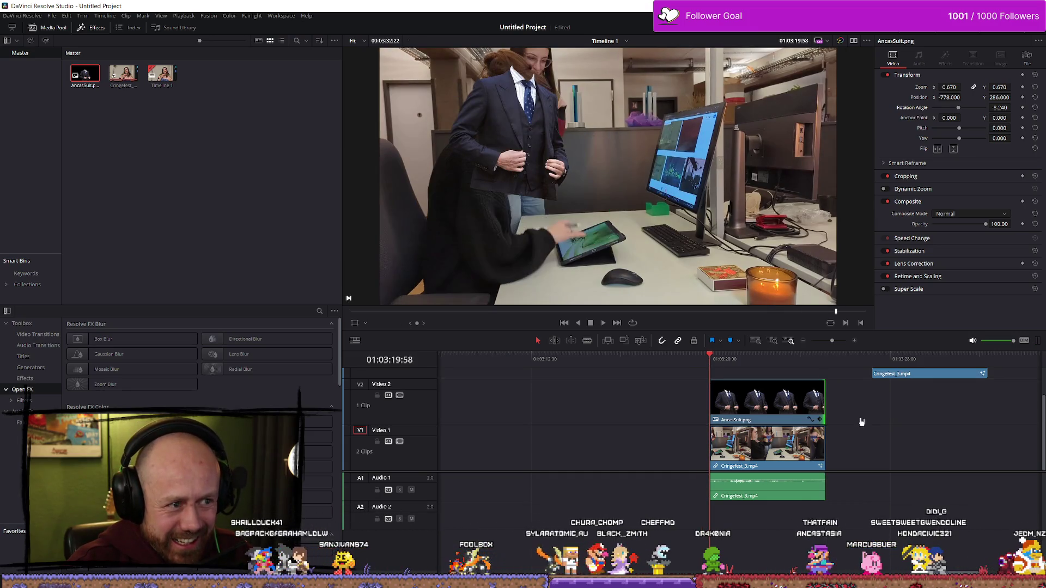
drag(929, 388, 767, 397)
- Preview the layered clips and shift the suit clip later on the timeline
key(space)
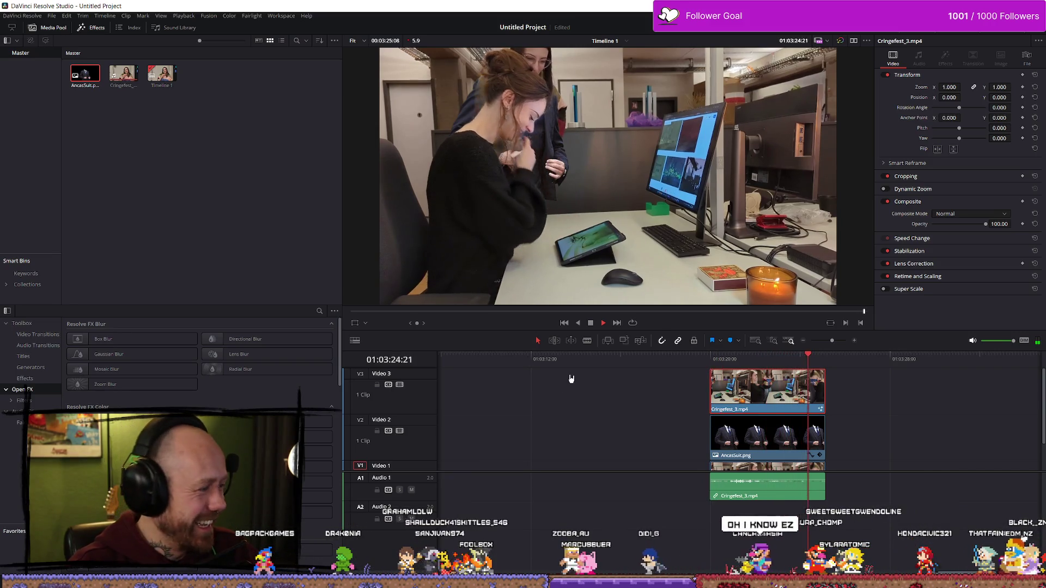
key(space)
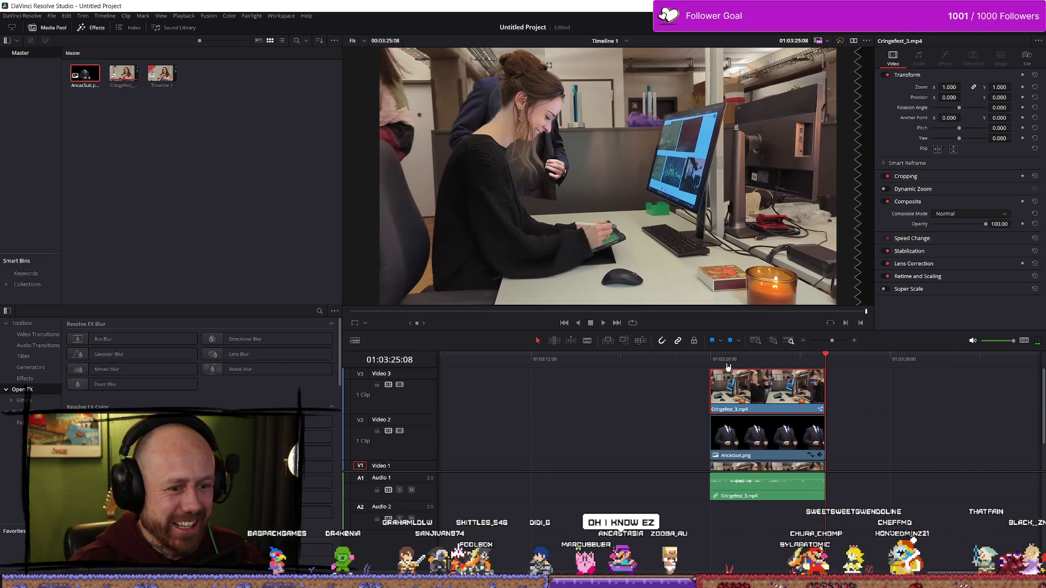
click(725, 360)
drag(764, 438, 997, 437)
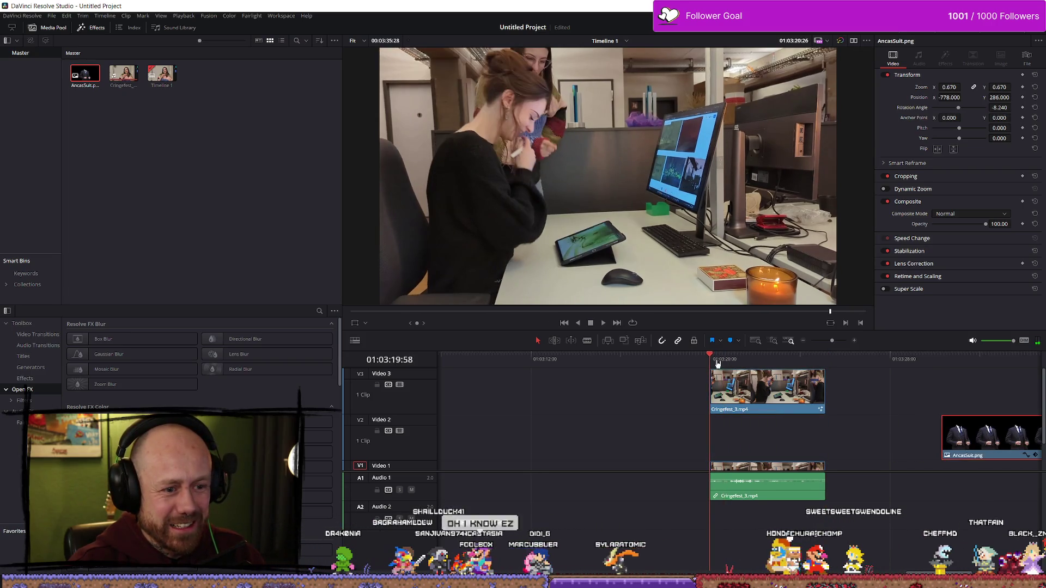
key(space)
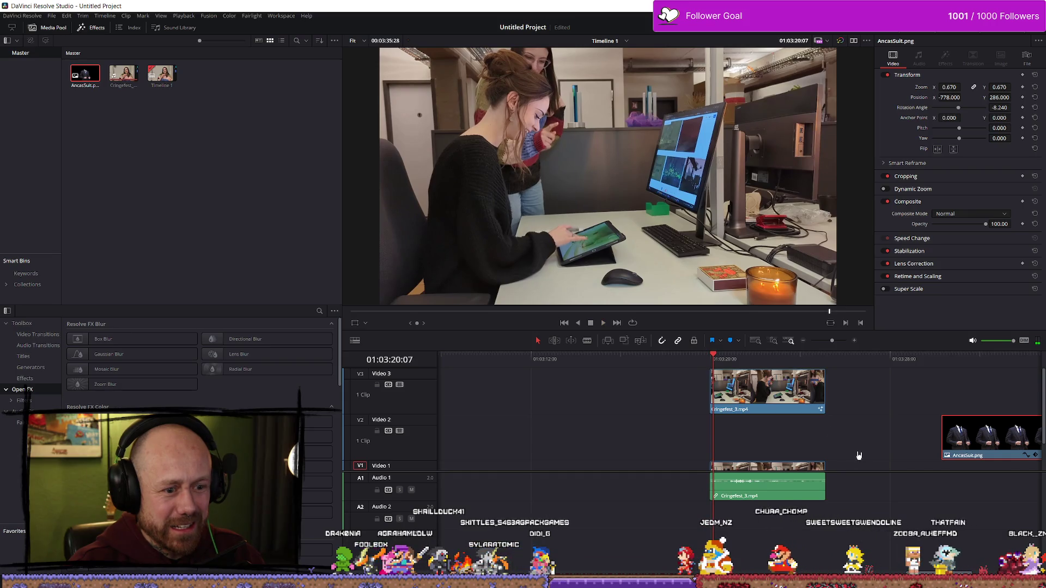
scroll(858, 455, down, 2)
key(space)
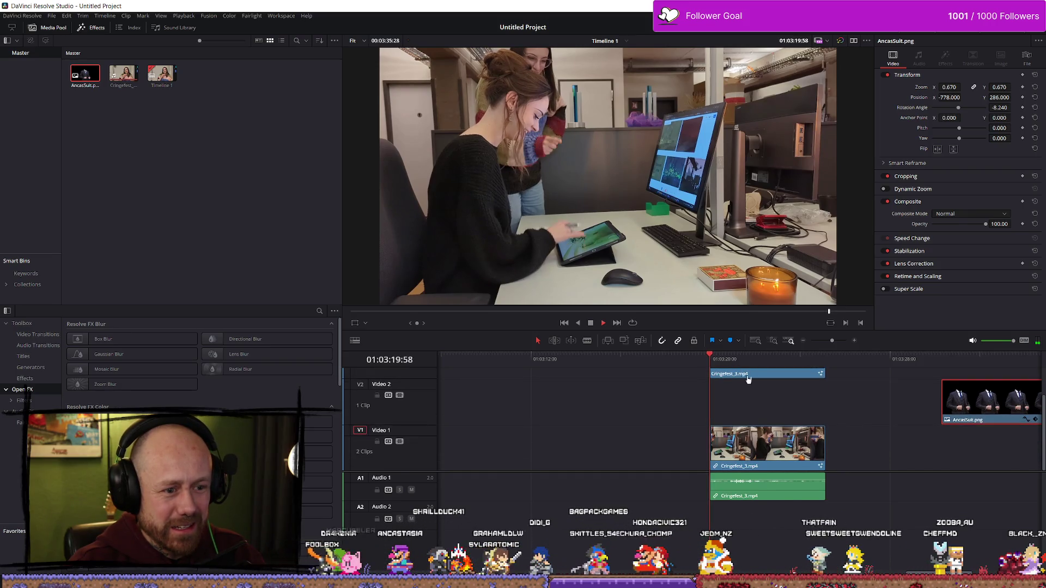
- Move the Cringefest_3 clip later on Video 3 and play back the composite
drag(754, 378, 866, 391)
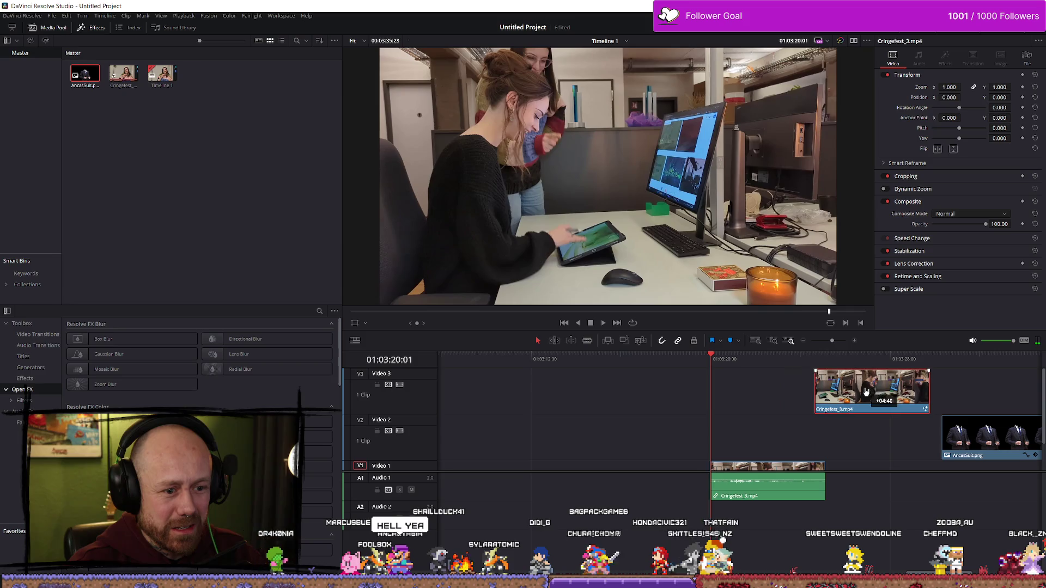
click(702, 359)
scroll(717, 370, down, 2)
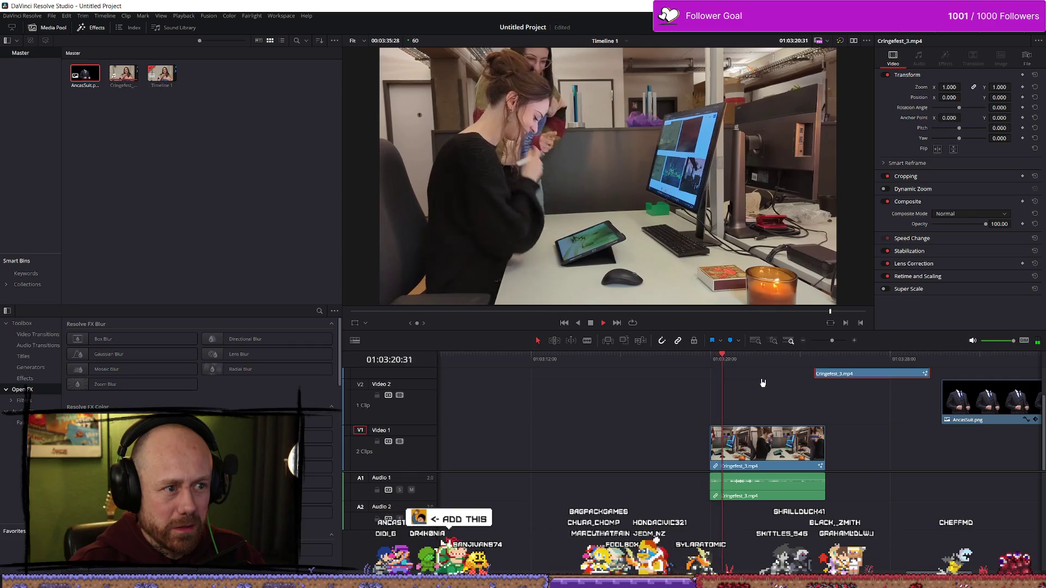
key(space)
scroll(708, 409, down, 3)
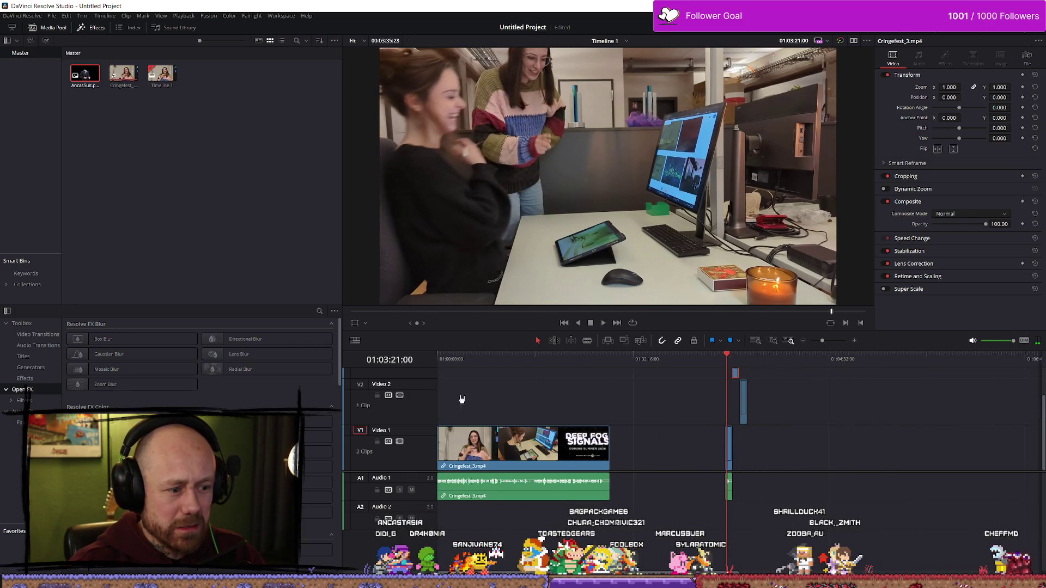
scroll(708, 403, up, 5)
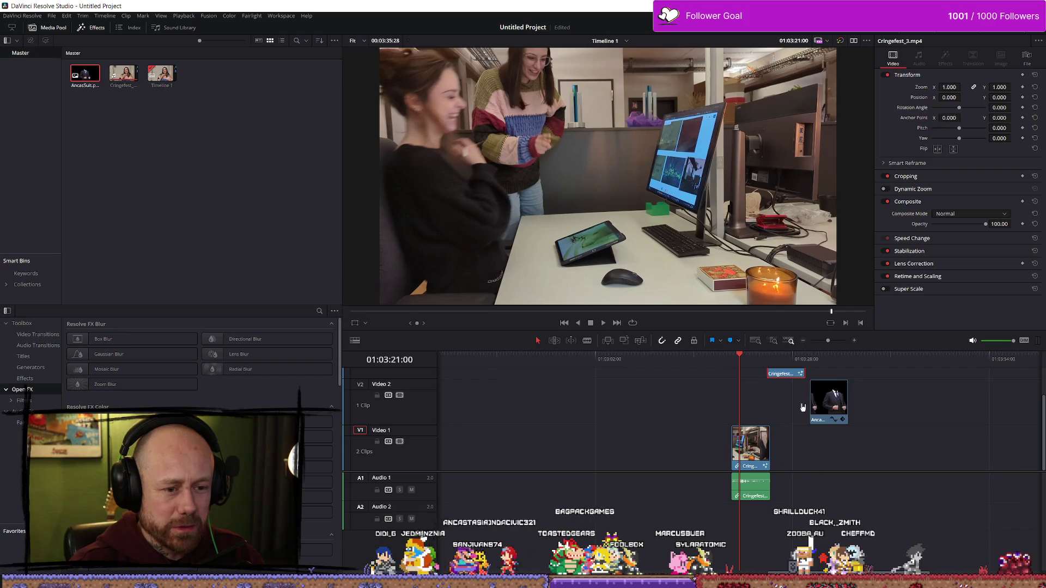
scroll(802, 408, up, 4)
key(space)
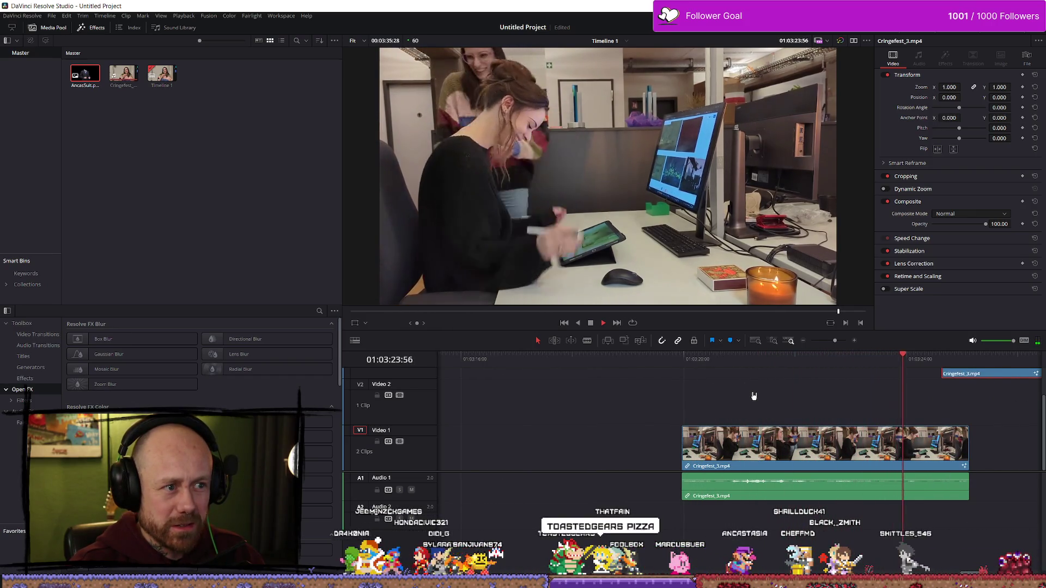
key(space)
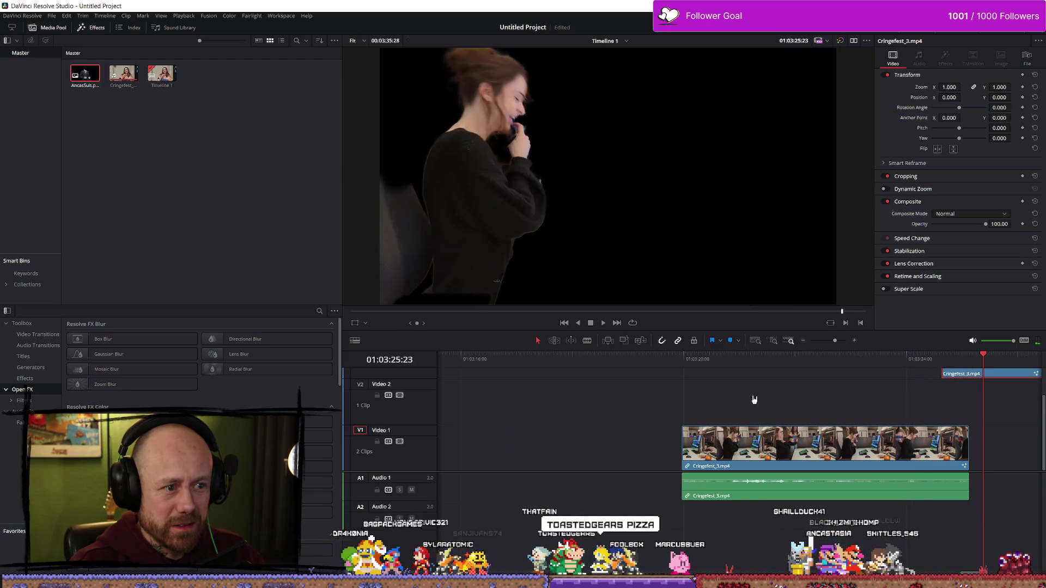
scroll(754, 400, down, 6)
scroll(650, 401, down, 5)
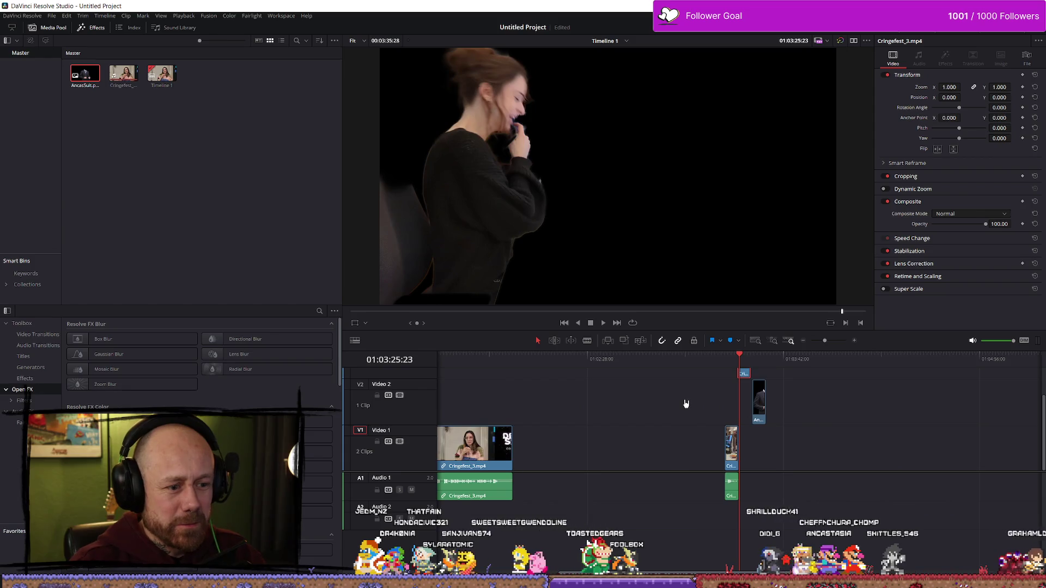
- Slide the suit clip back under the playhead at the office scene, then switch to the tutorial browser
click(558, 361)
scroll(672, 397, up, 8)
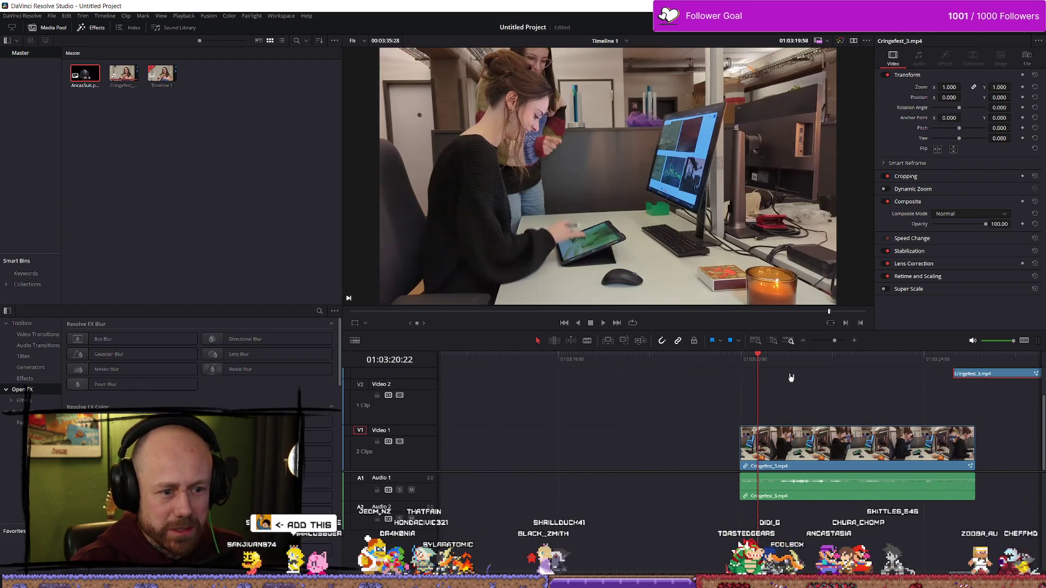
scroll(806, 384, down, 3)
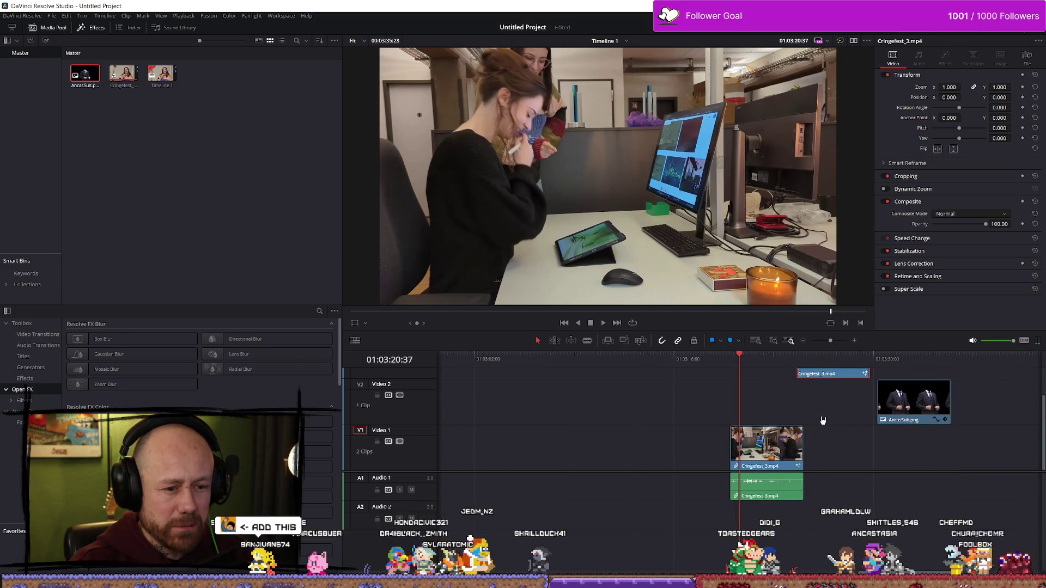
scroll(823, 420, up, 2)
mouse_move(1008, 422)
mouse_down()
mouse_move(746, 425)
mouse_move(778, 418)
mouse_up()
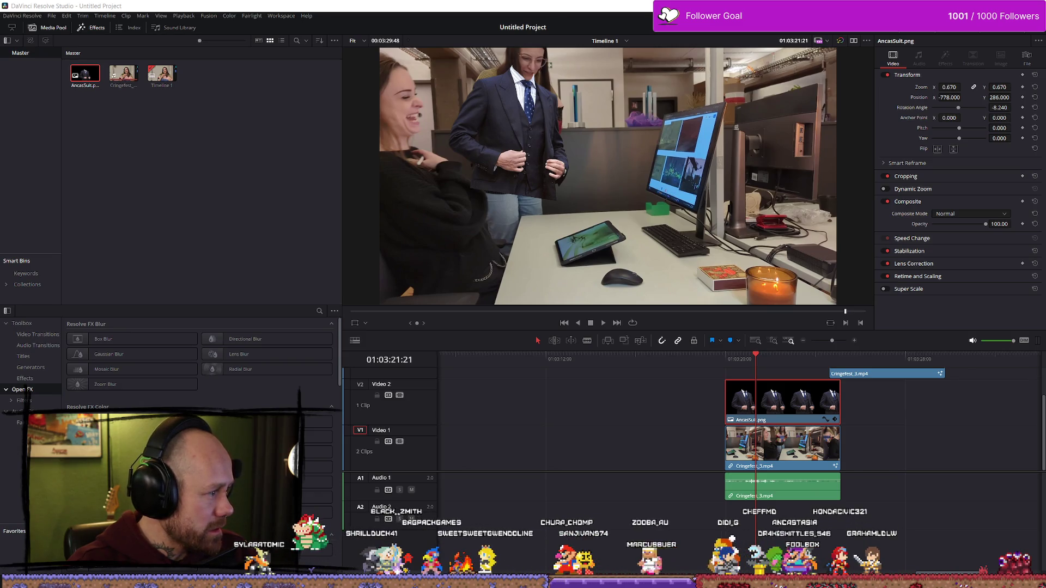
key(alt+Tab)
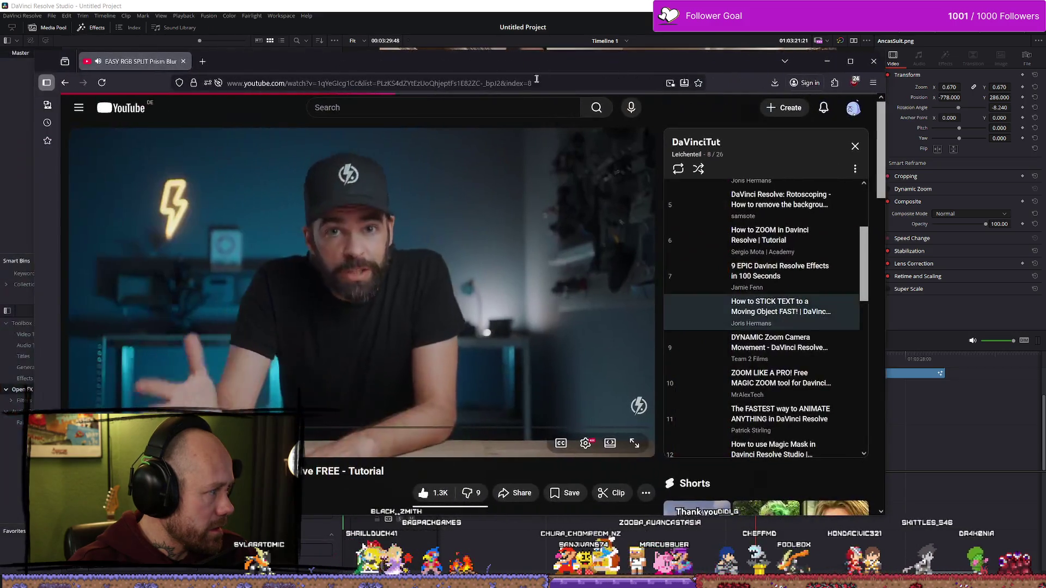
- Seek the tutorial to where the Fusion tracker is added, pause it, and return to Resolve
drag(139, 427, 139, 427)
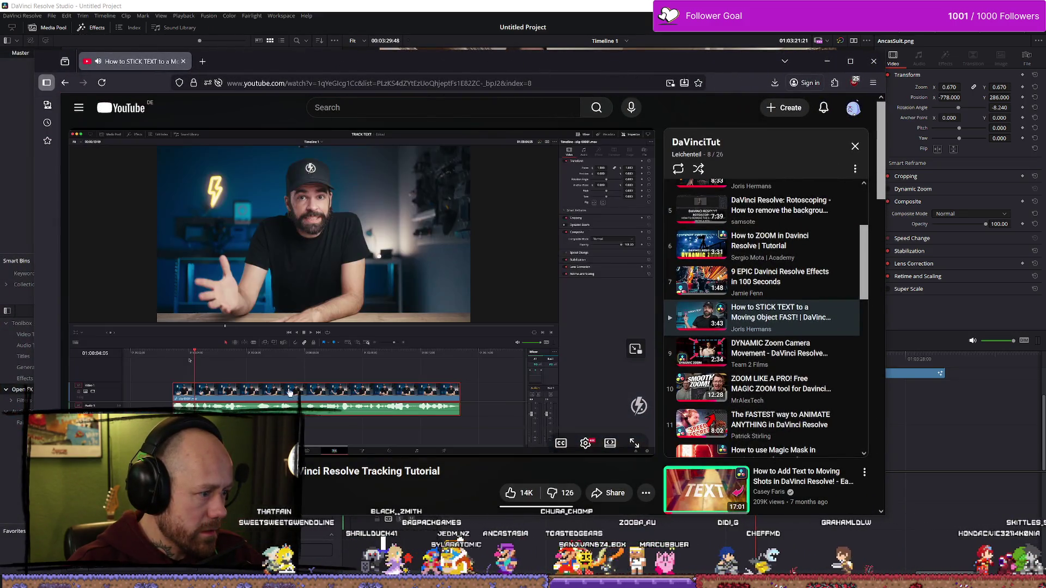
click(271, 376)
click(271, 376)
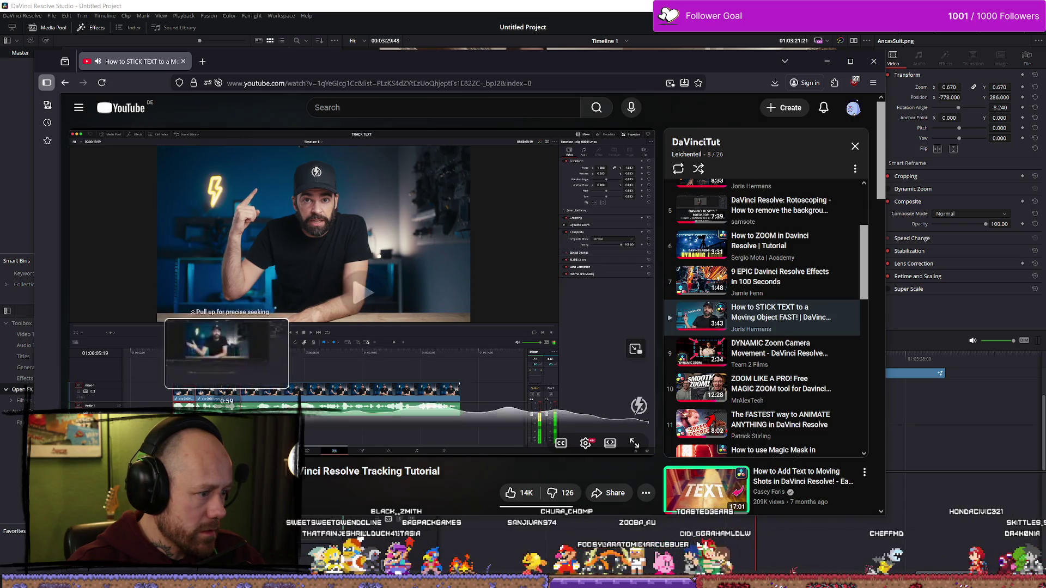
click(317, 430)
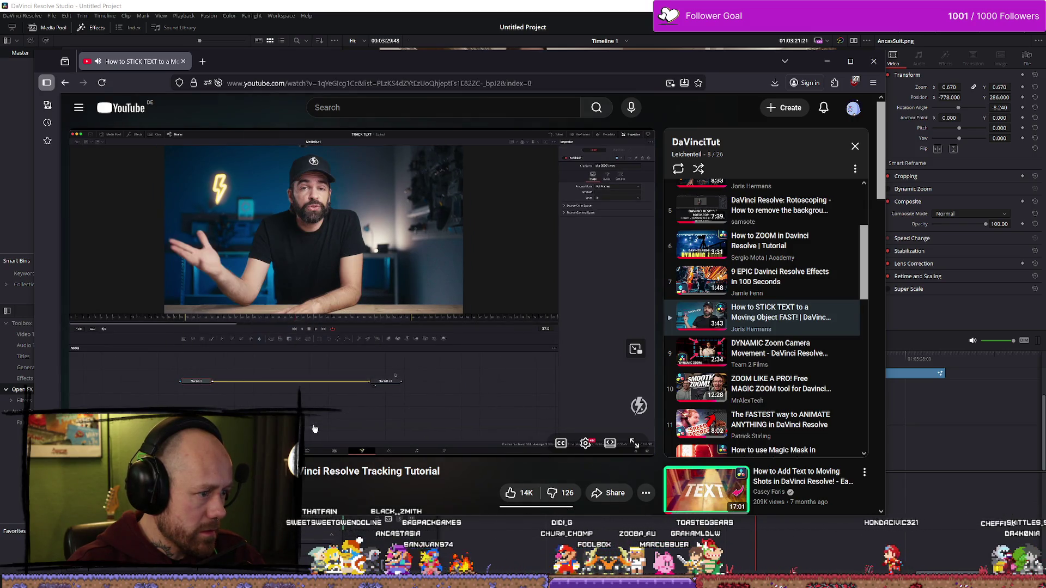
click(304, 430)
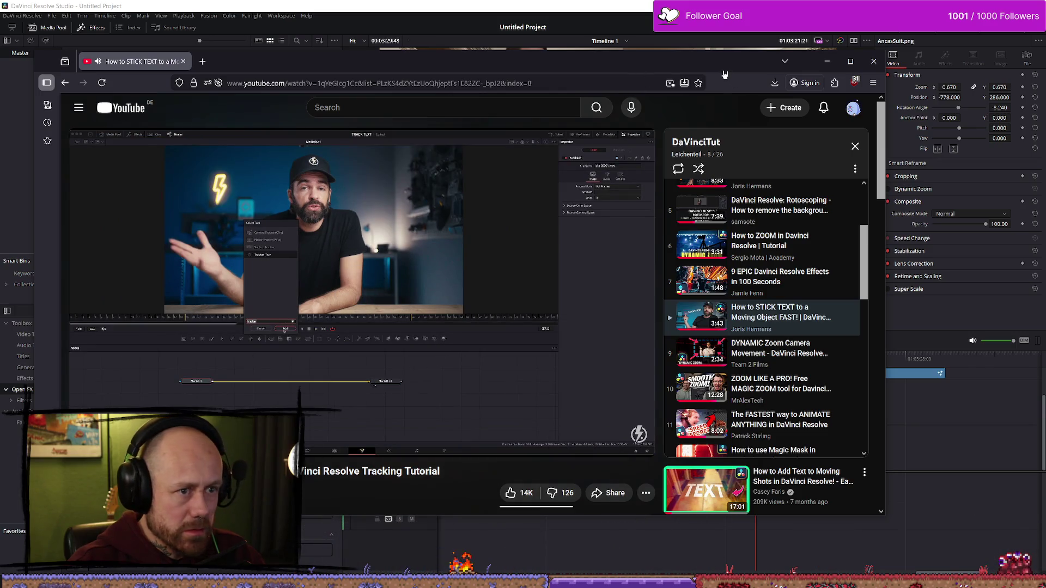
click(340, 397)
key(alt+Tab)
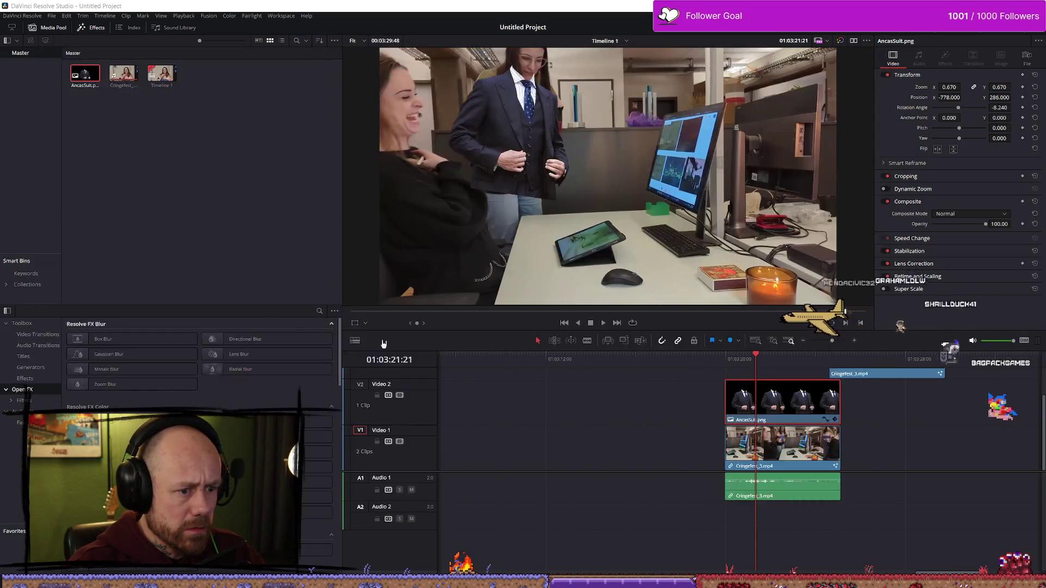
- Open the office clip in Fusion and add a Tracker node from the tool search
scroll(780, 448, right, 5)
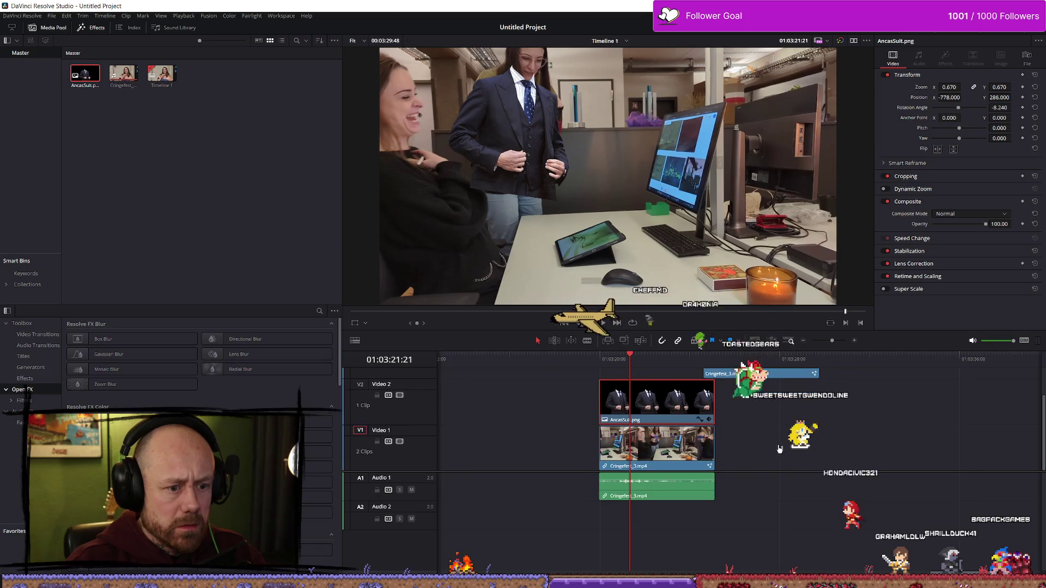
click(627, 433)
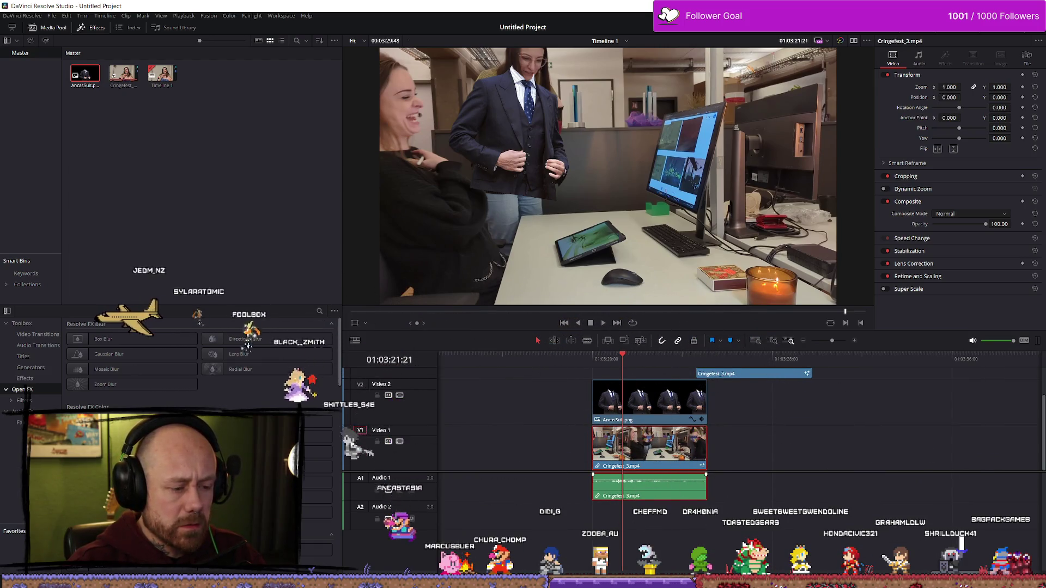
key(shift+5)
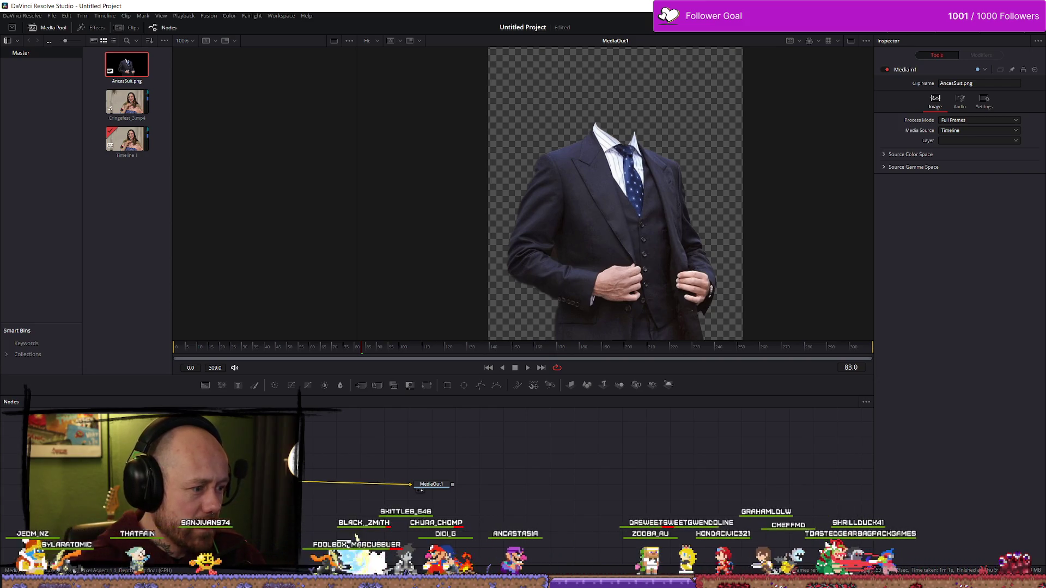
key(shift+space)
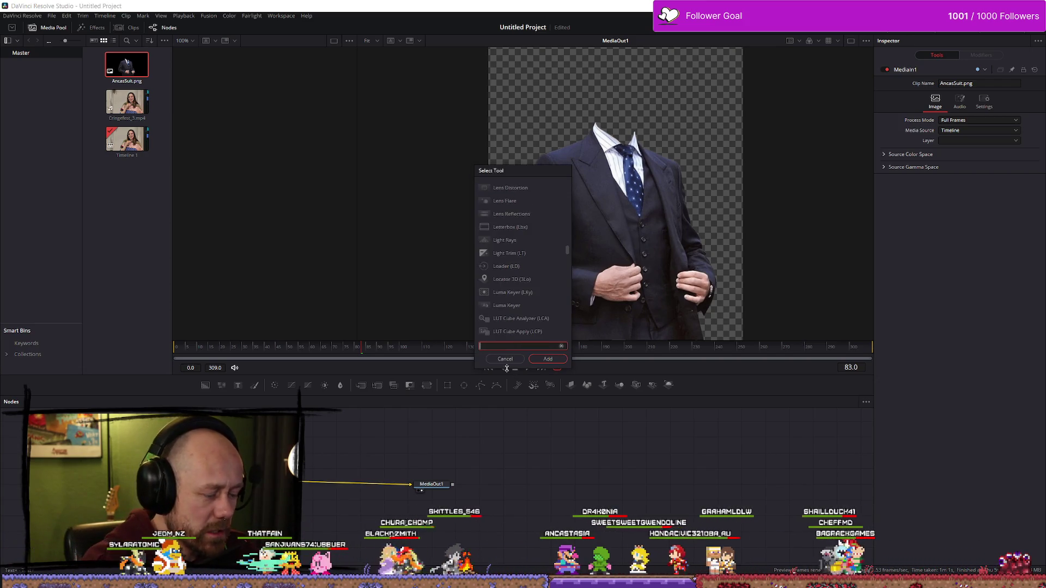
text(tracker)
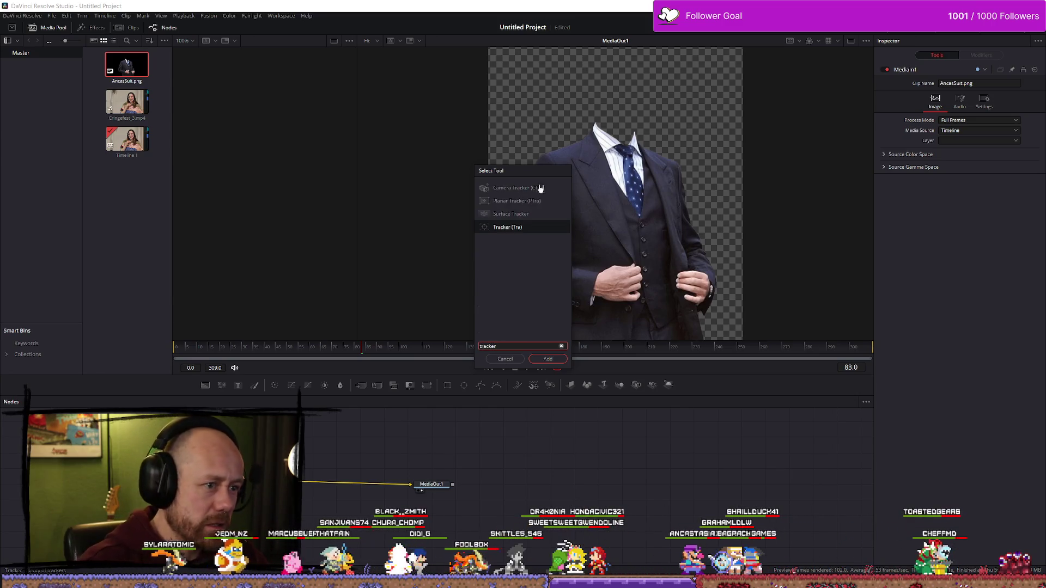
click(548, 359)
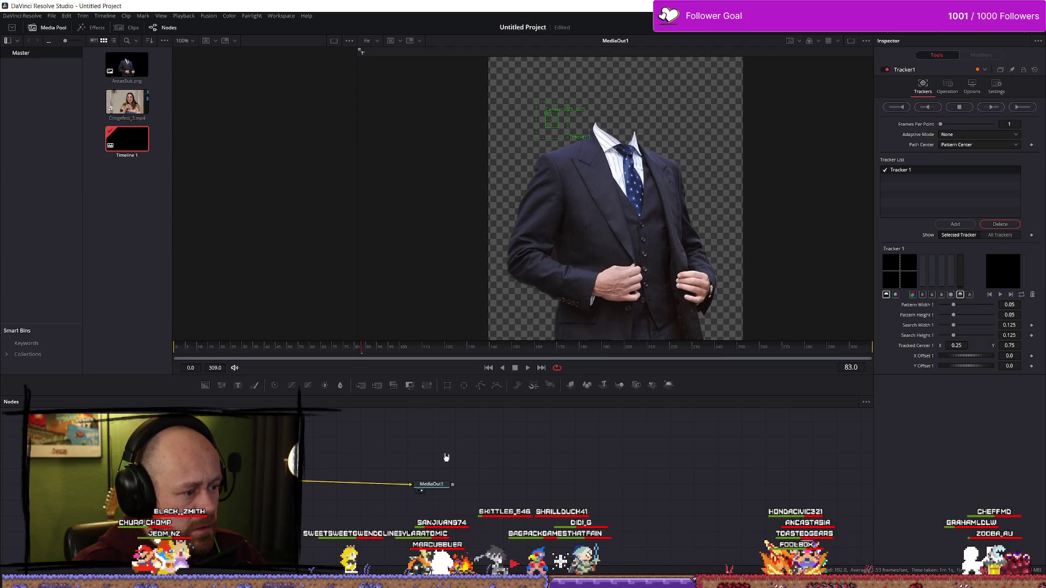
- Select MediaIn1, search 'Tracker' again without adding it, and return to the Edit page
click(298, 287)
key(shift+space)
text(Tracker)
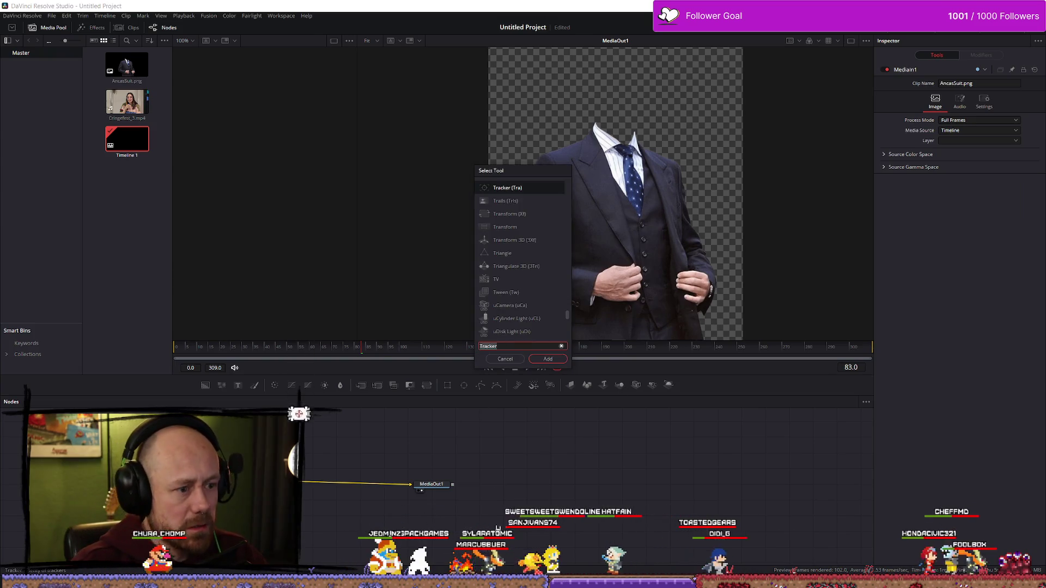
key(Escape)
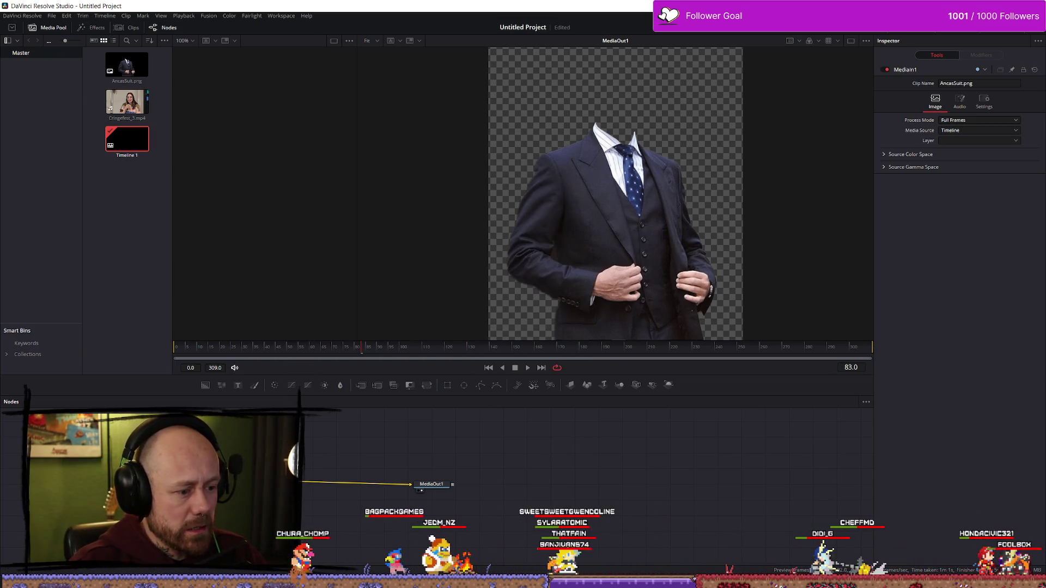
key(shift+4)
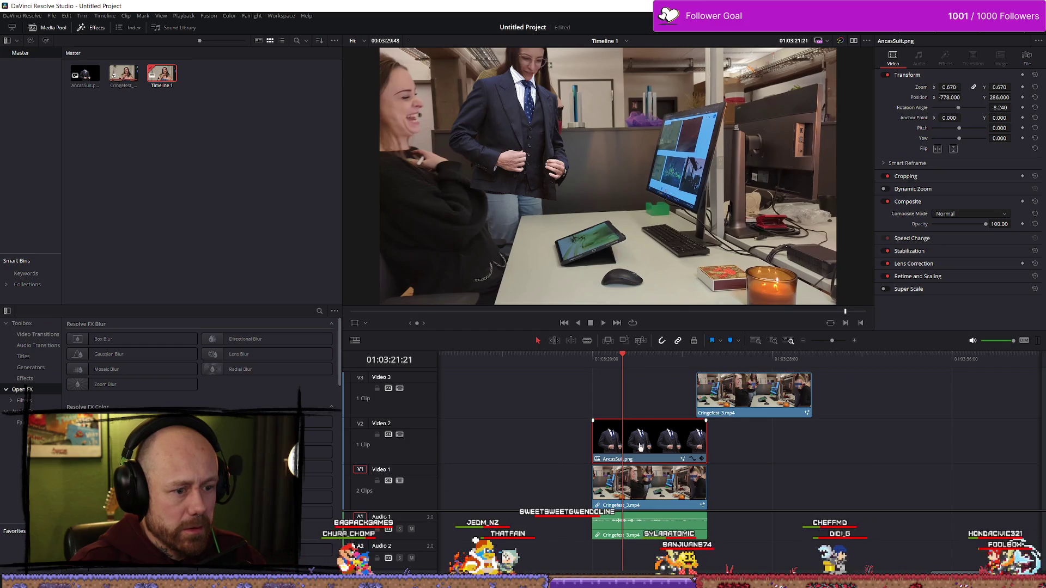
- Move the suit PNG later along Video 2 and open the office clip in Fusion
drag(641, 447, 905, 447)
right_click(650, 487)
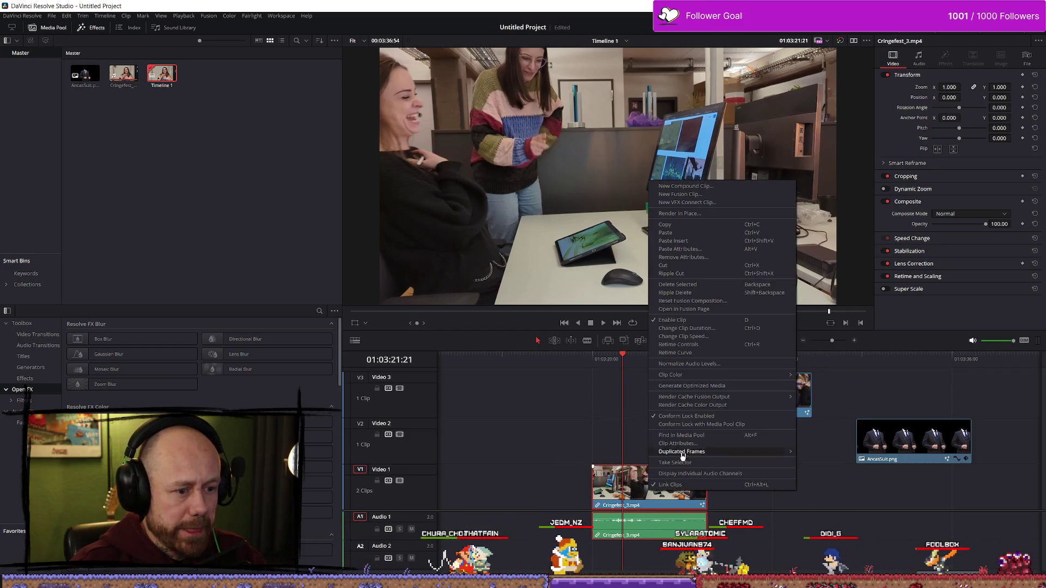
click(662, 492)
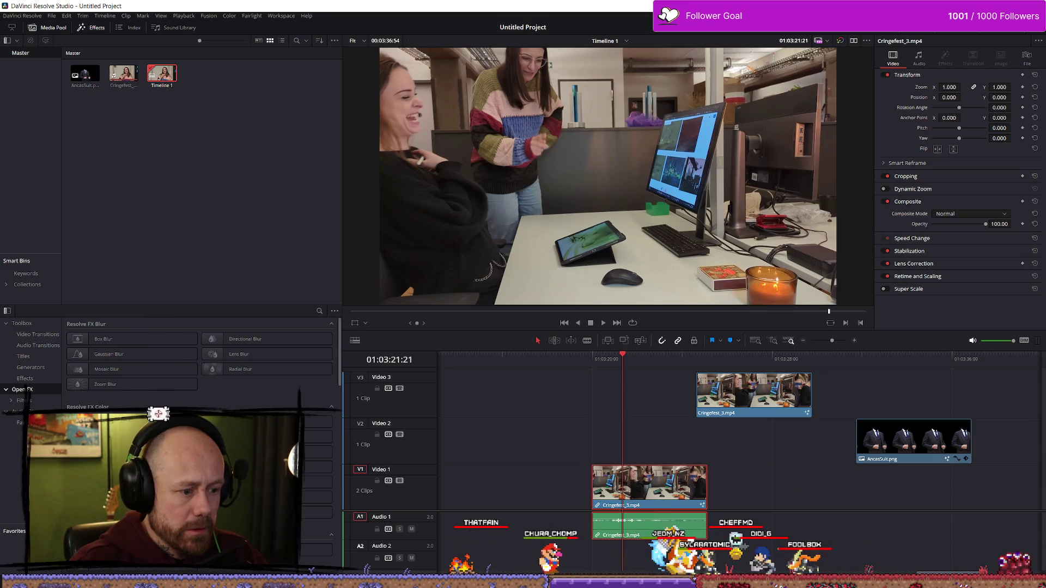
key(shift+5)
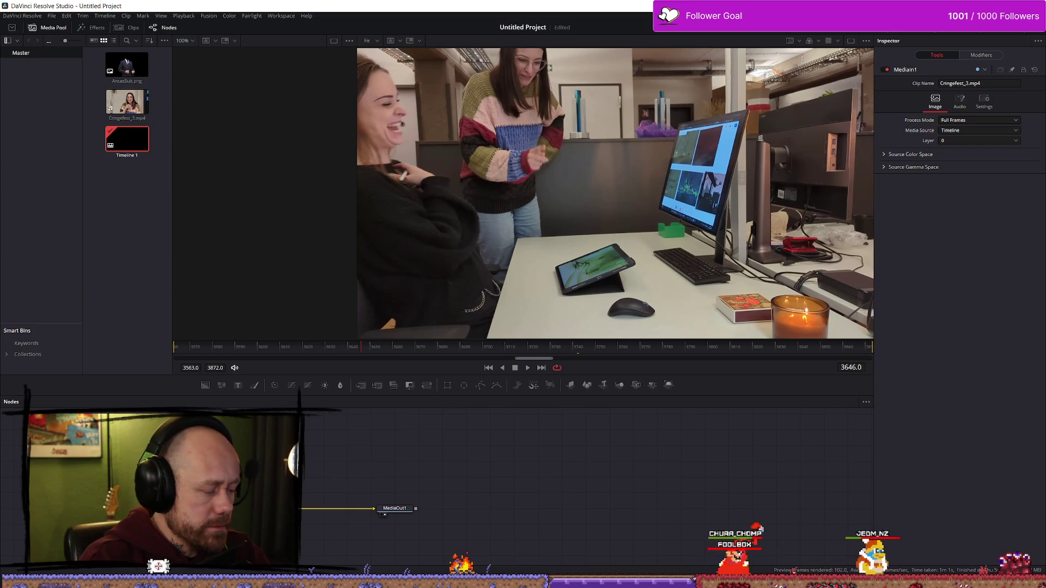
- Add a Tracker node to the office clip and size its box on the woman's chest
key(shift+space)
text(tracker)
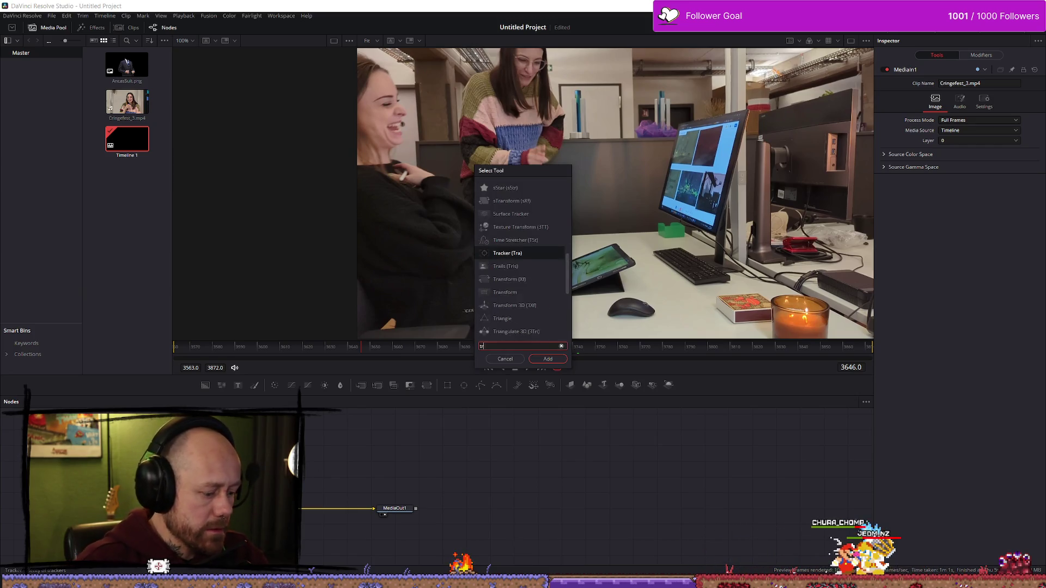
click(547, 358)
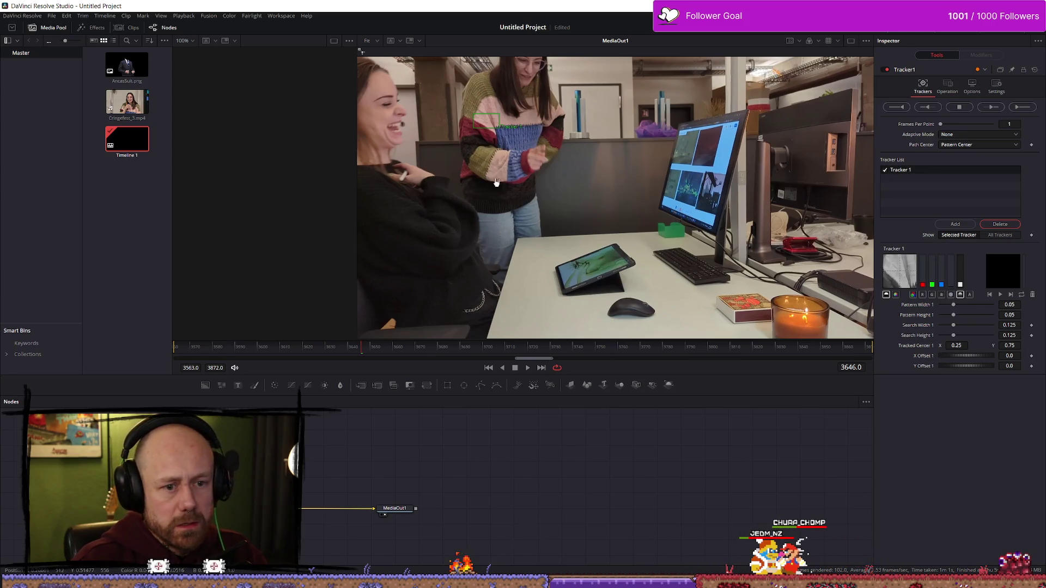
mouse_move(512, 128)
mouse_down()
mouse_move(479, 117)
mouse_move(501, 109)
mouse_move(523, 142)
mouse_move(536, 211)
mouse_move(515, 142)
mouse_move(527, 137)
mouse_move(513, 120)
mouse_up()
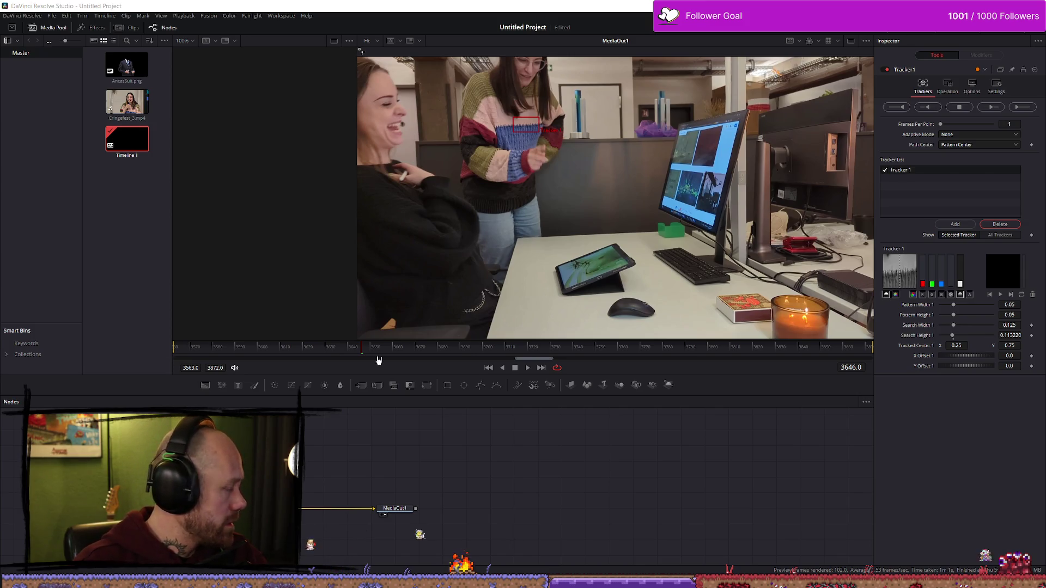
drag(223, 462, 352, 463)
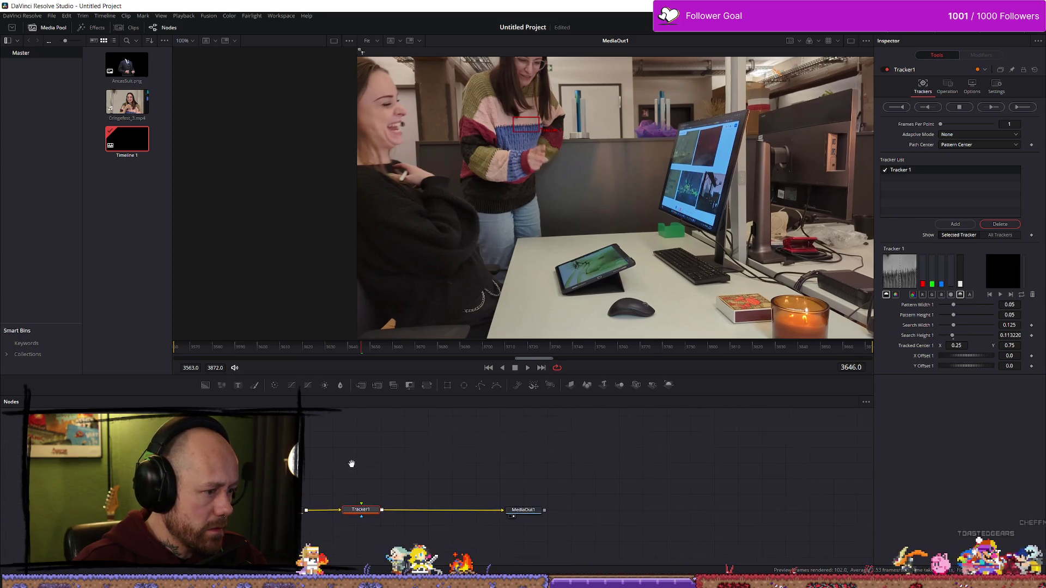
- Select Tracker1 to show its overlay and jump to the first frame, 3563
right_click(361, 443)
right_click(324, 447)
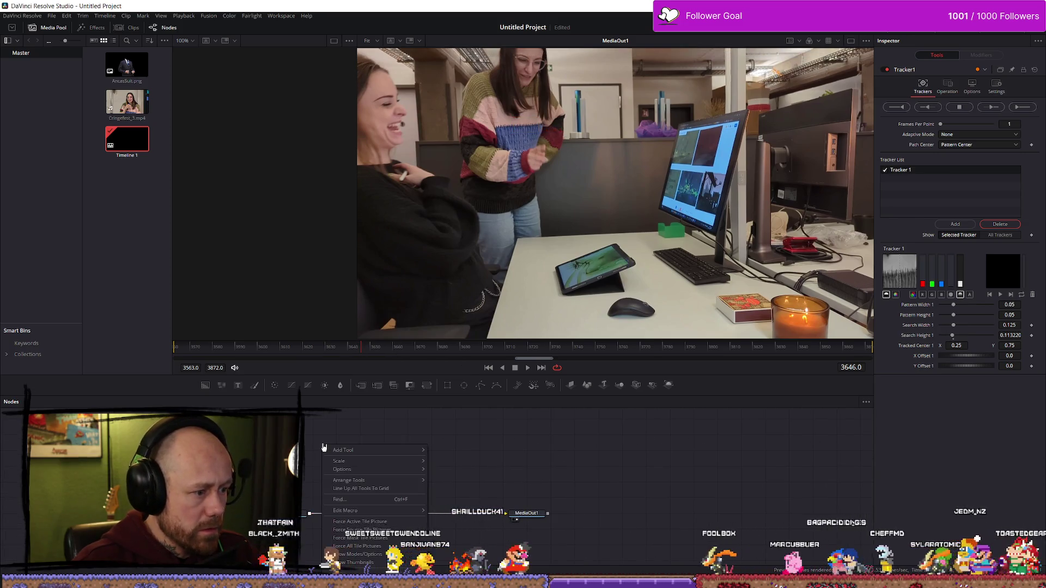
key(Escape)
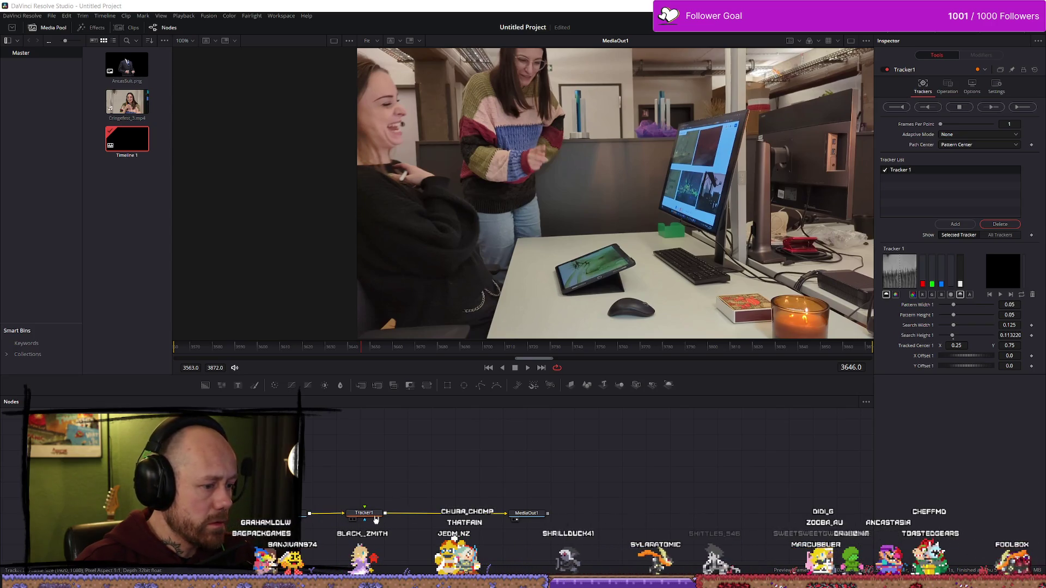
click(381, 513)
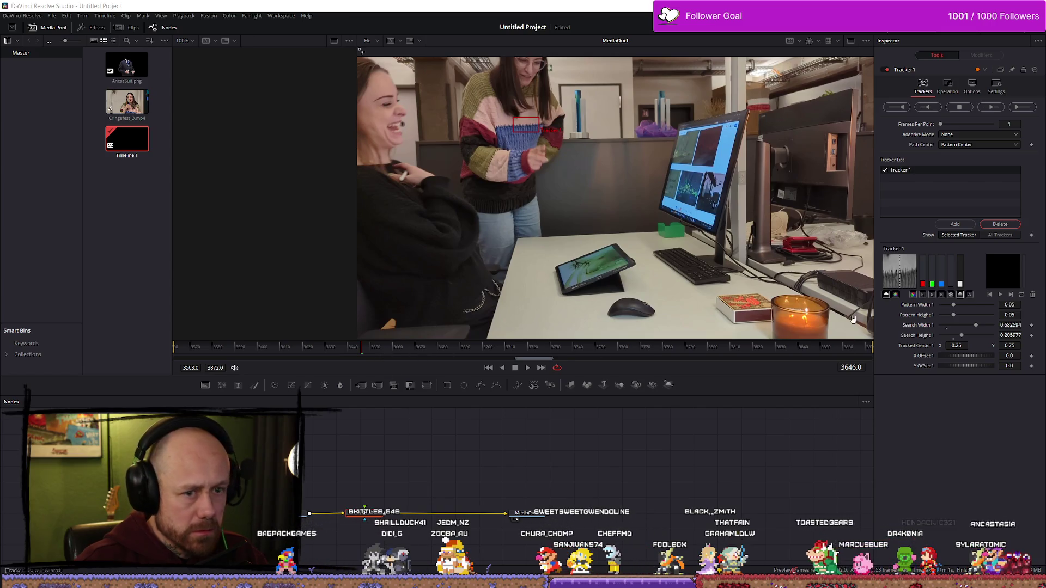
click(175, 356)
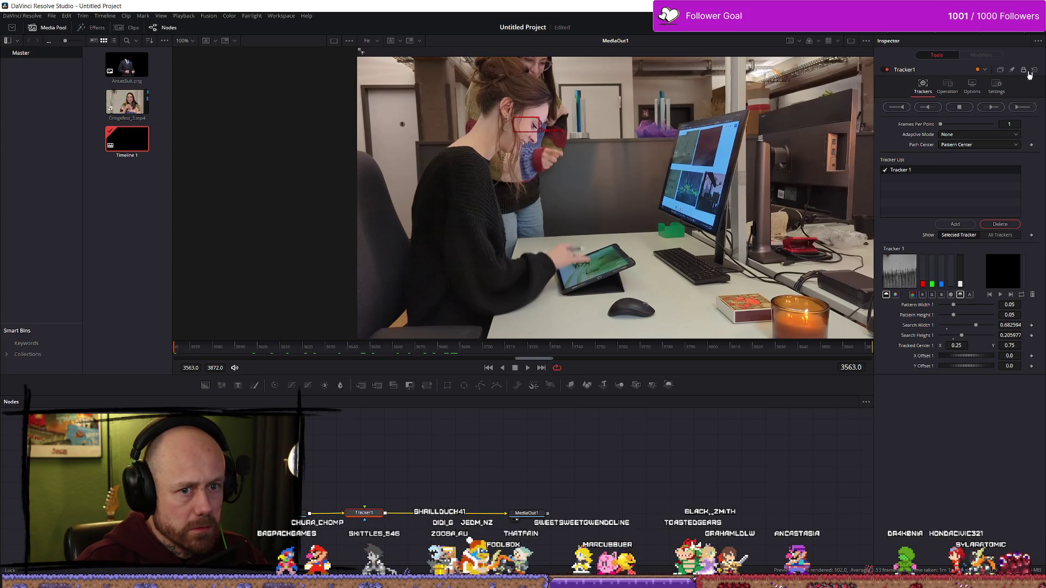
- Run a forward track, let it continue past the cancel prompt, and scrub back to review
click(1026, 109)
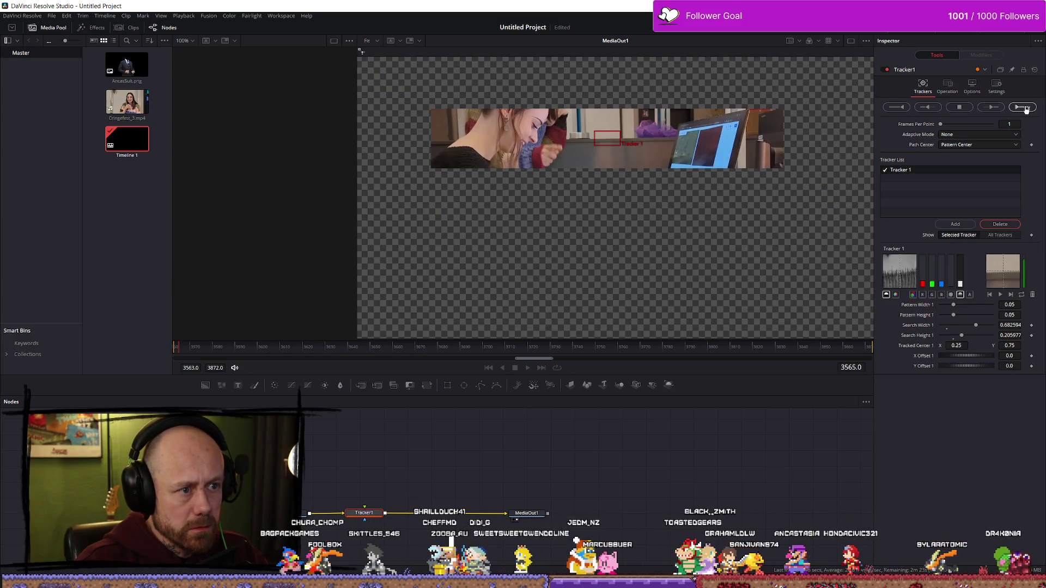
key(space)
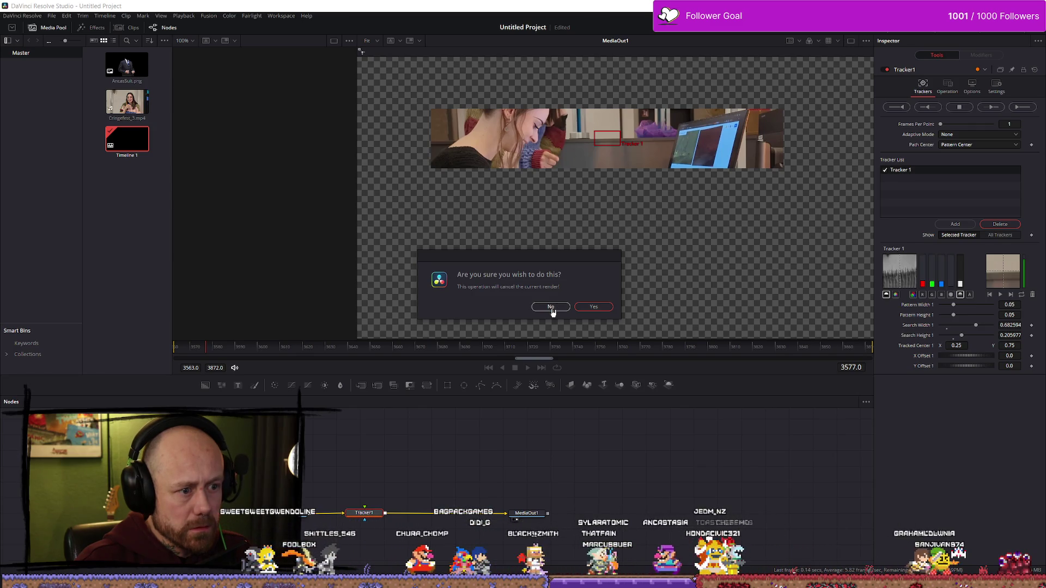
click(596, 309)
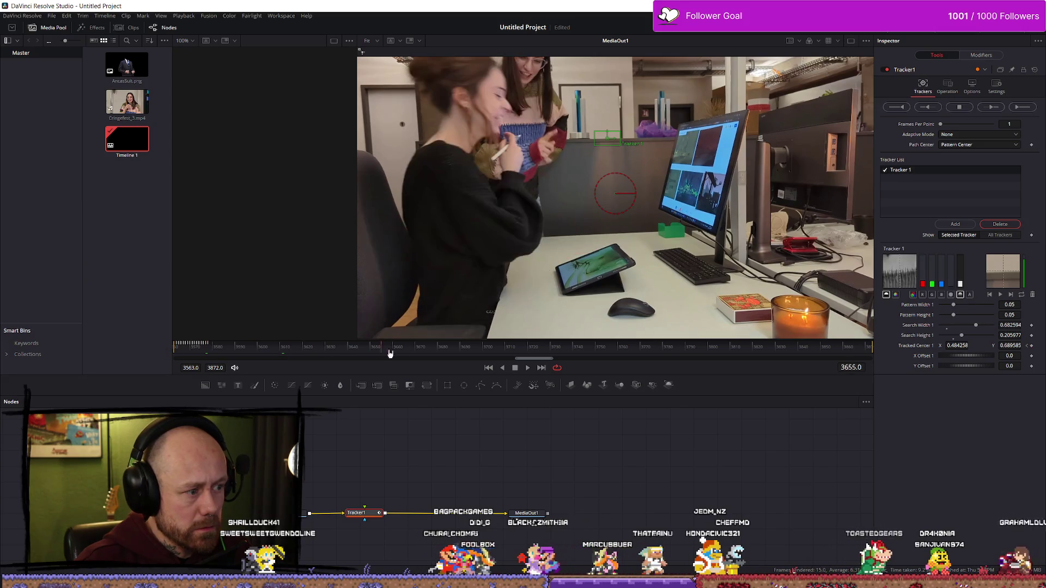
mouse_move(453, 366)
mouse_down()
mouse_move(291, 364)
mouse_move(626, 362)
mouse_move(161, 357)
mouse_move(321, 360)
mouse_up()
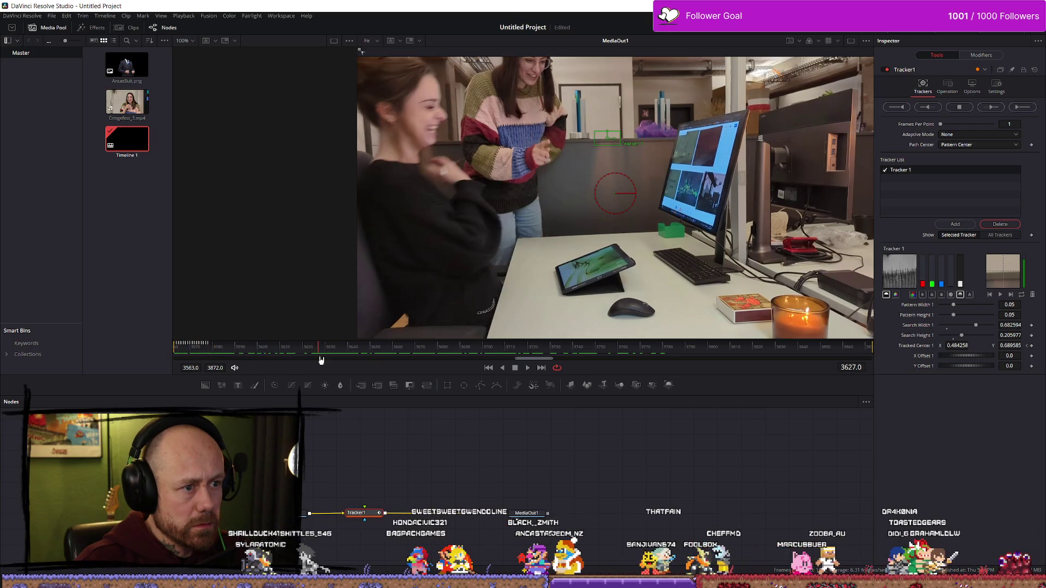
- Shrink the tracker's search area, move the box onto the woman's face, and scrub back
drag(432, 152, 517, 151)
mouse_move(593, 139)
mouse_down()
mouse_move(543, 143)
mouse_move(589, 146)
mouse_move(520, 123)
mouse_up()
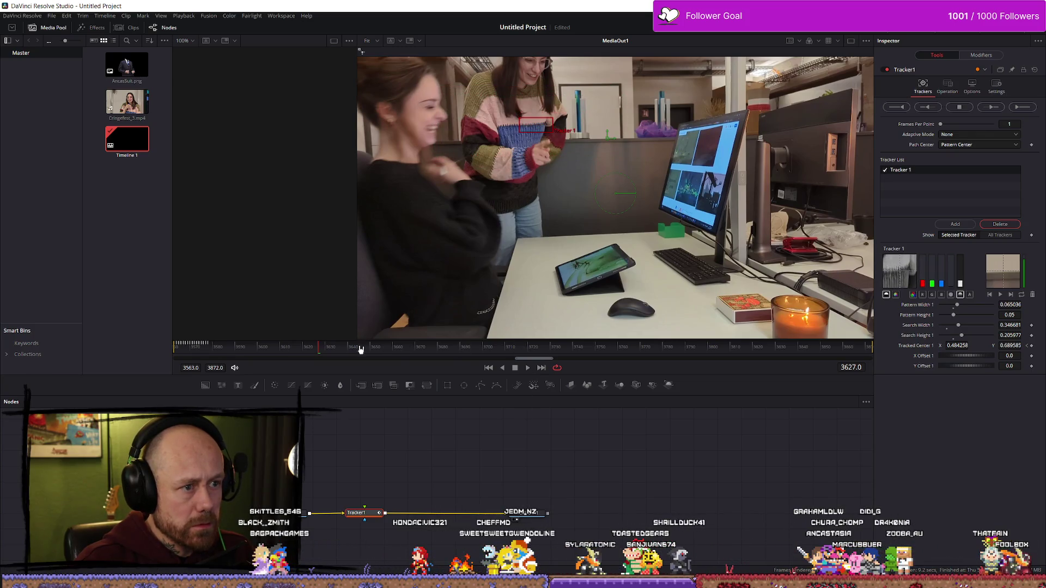
mouse_move(542, 129)
drag(520, 121, 533, 57)
scroll(534, 82, up, 3)
drag(538, 114, 521, 105)
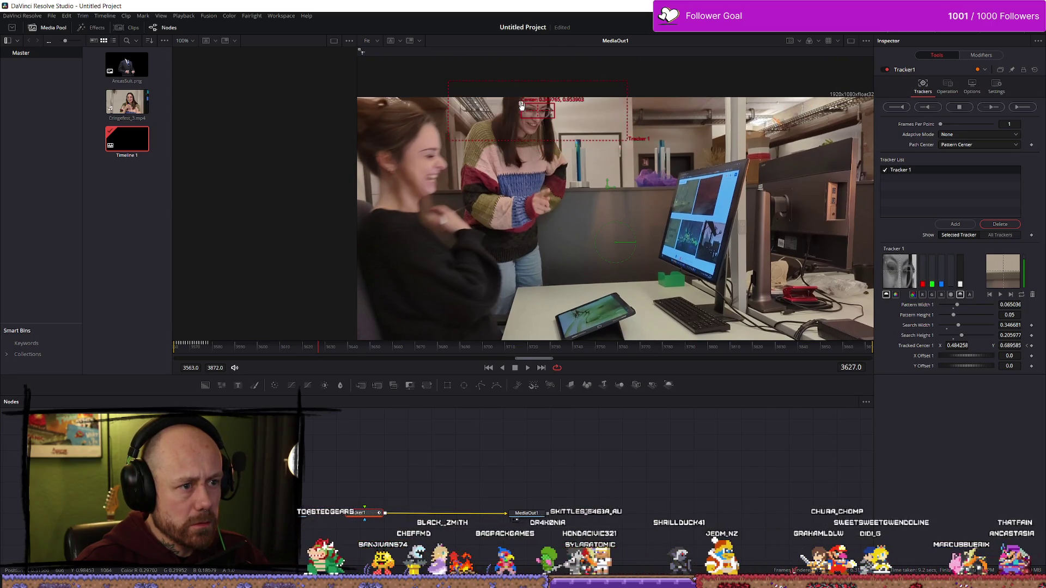
mouse_move(316, 348)
mouse_down()
mouse_move(153, 354)
mouse_move(700, 351)
mouse_move(154, 350)
mouse_up()
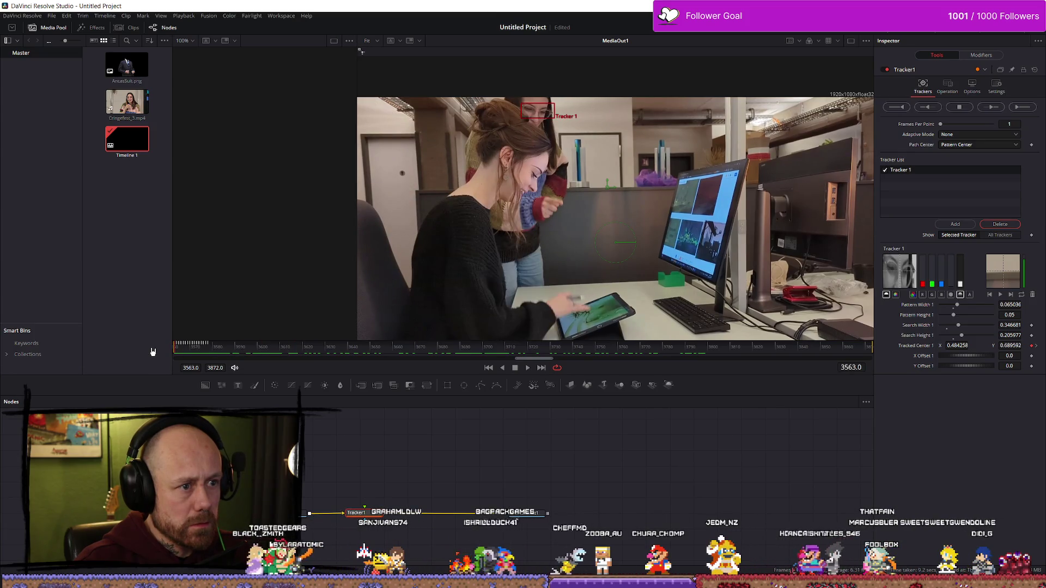
- Track the face forward to frame 3872, keeping the track running past the cancel prompt
click(1025, 108)
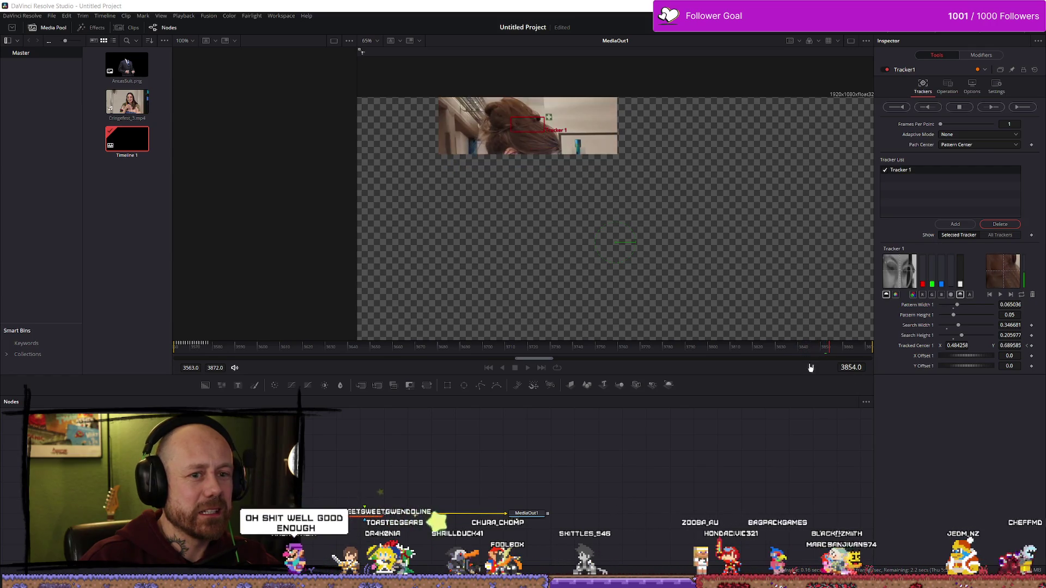
click(958, 109)
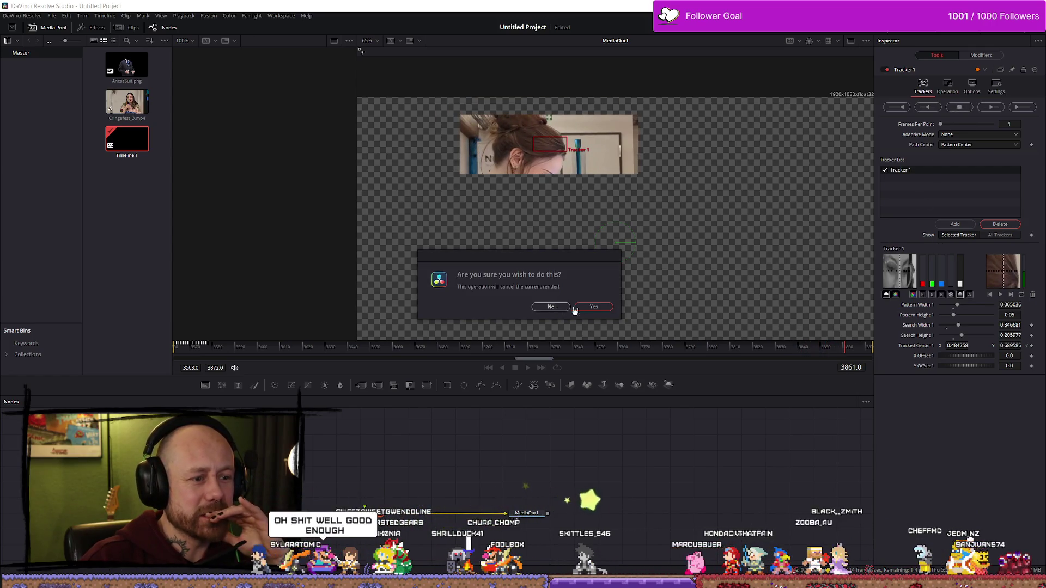
click(550, 308)
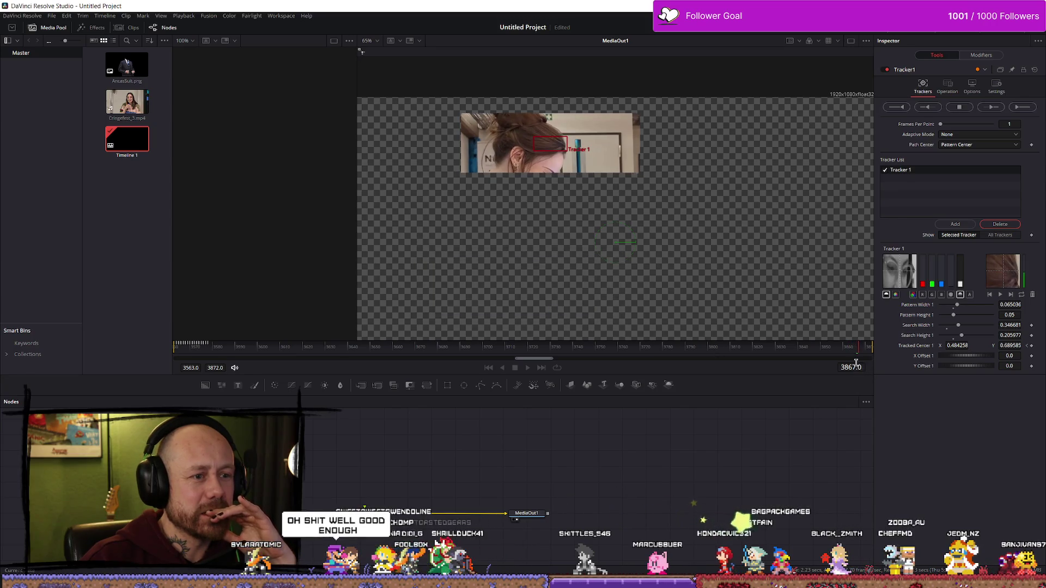
click(596, 320)
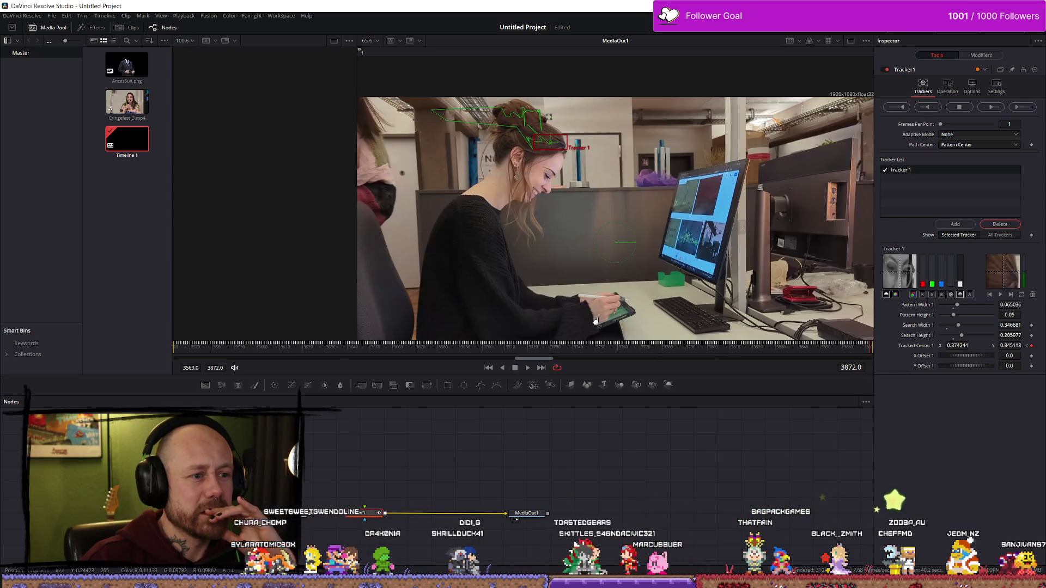
- Return to frame 3563, nudge the tracker onto the face, and track forward again
drag(856, 351, 139, 347)
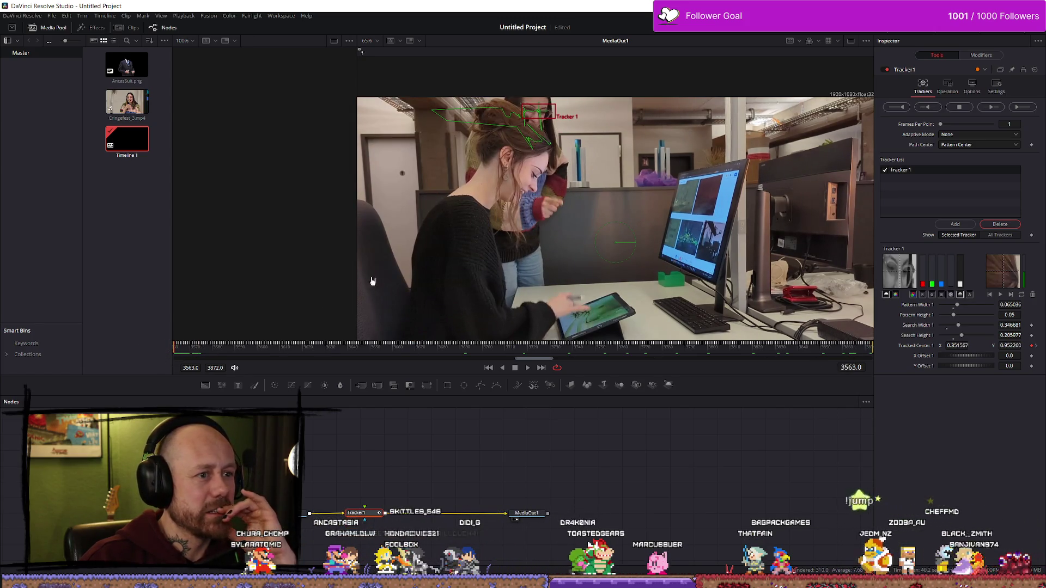
drag(524, 106, 520, 103)
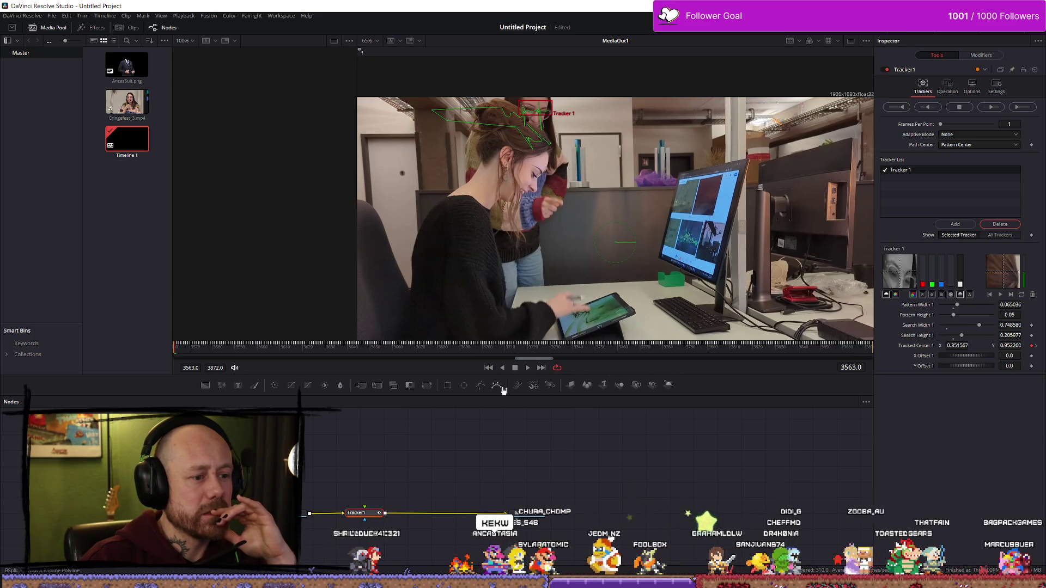
click(1023, 110)
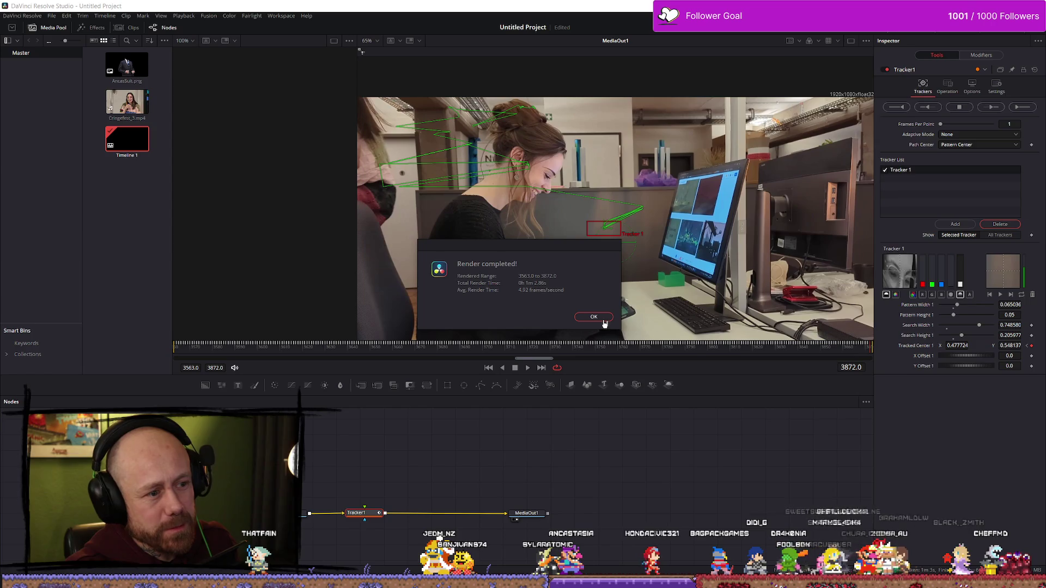
- Shorten the tracker pattern box, retrack from the first frame, then cancel the track
click(601, 320)
mouse_move(525, 348)
mouse_down()
mouse_move(182, 349)
mouse_move(700, 352)
mouse_move(543, 346)
mouse_up()
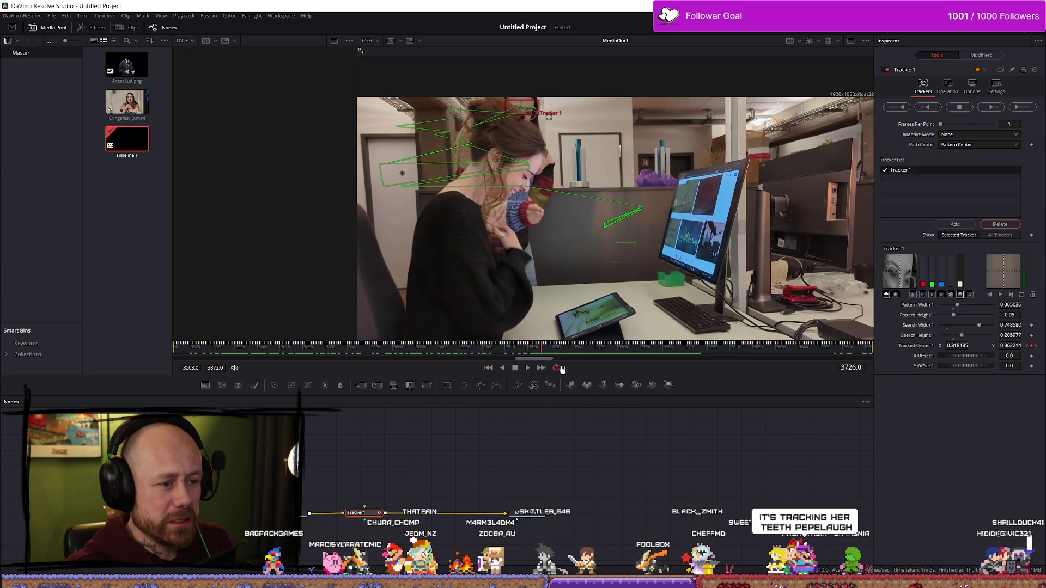
mouse_move(519, 113)
mouse_down()
mouse_move(509, 106)
mouse_move(518, 105)
mouse_move(460, 140)
mouse_move(518, 187)
mouse_move(626, 245)
mouse_move(507, 205)
mouse_up()
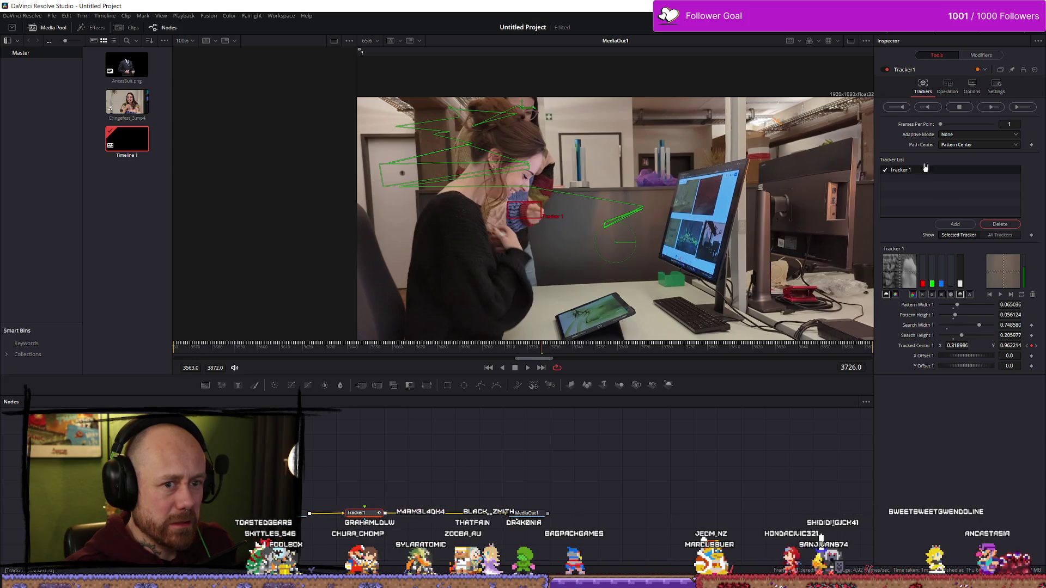
click(1020, 108)
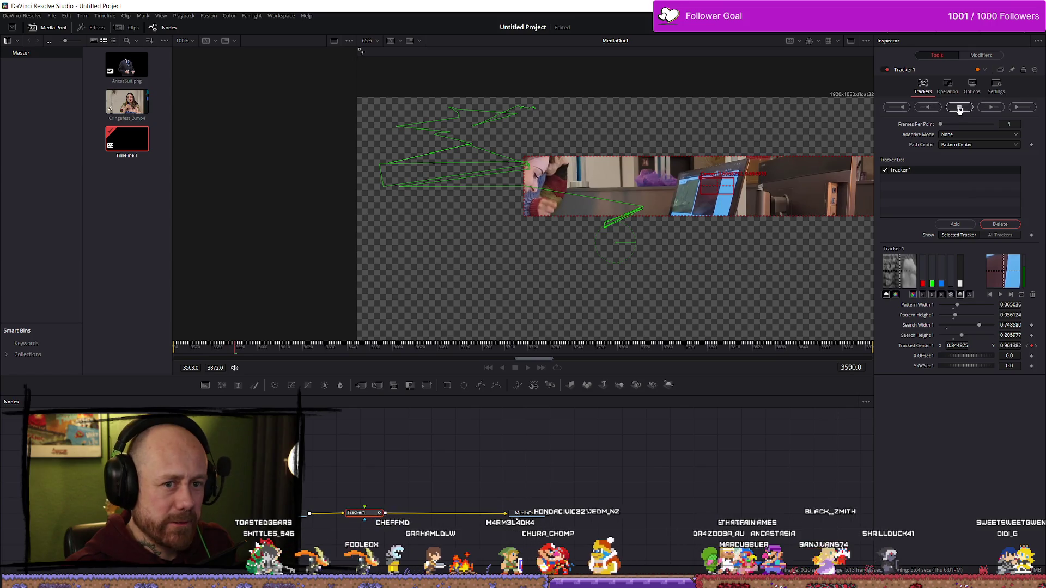
click(953, 126)
click(594, 307)
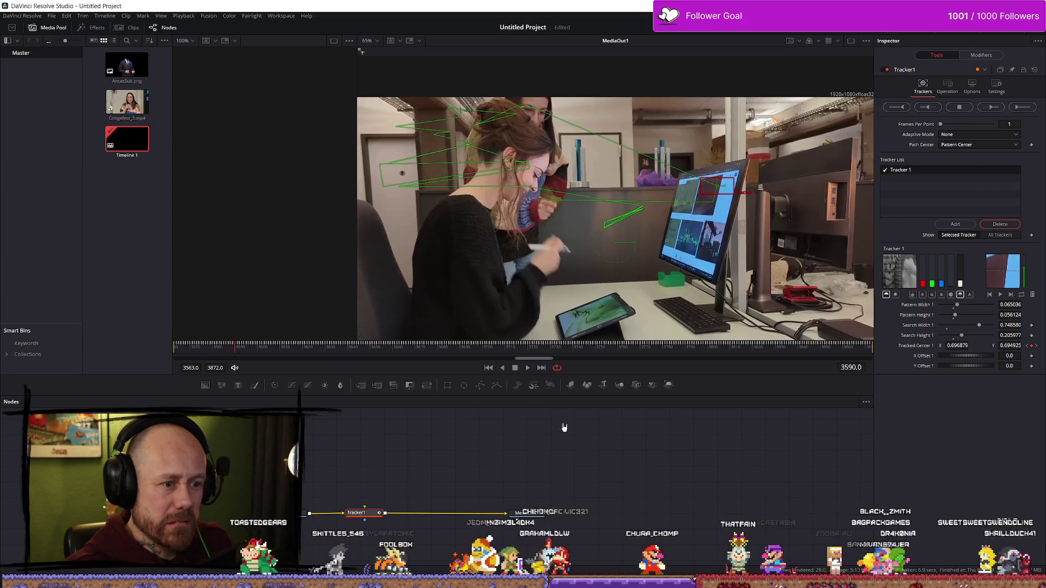
- Delete the Tracker1 node and go back to the Edit page
mouse_move(451, 352)
mouse_down()
mouse_move(431, 351)
mouse_move(787, 353)
mouse_move(397, 354)
mouse_move(812, 355)
mouse_move(167, 365)
mouse_move(850, 367)
mouse_move(889, 385)
mouse_up()
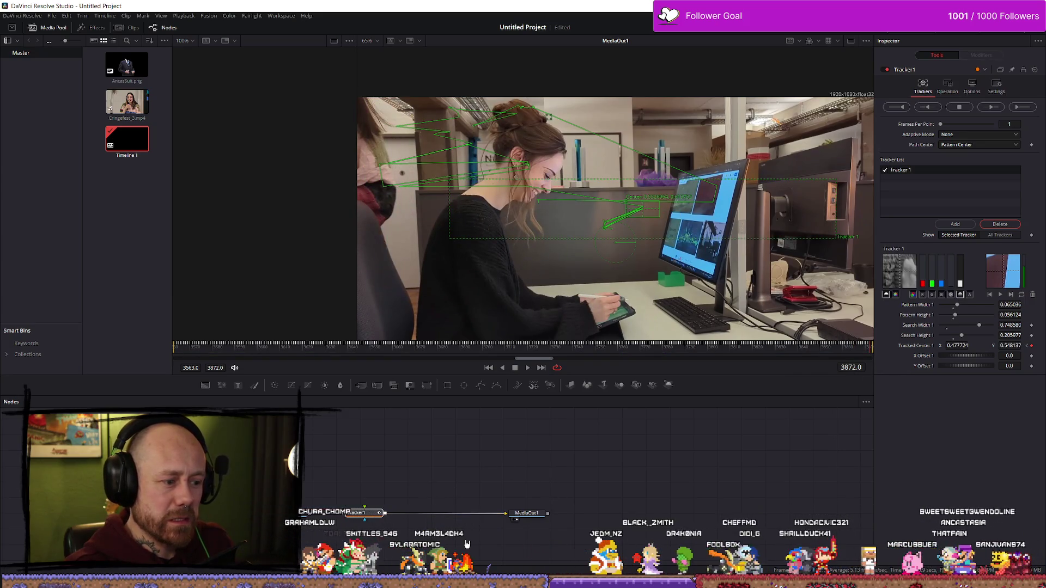
key(Delete)
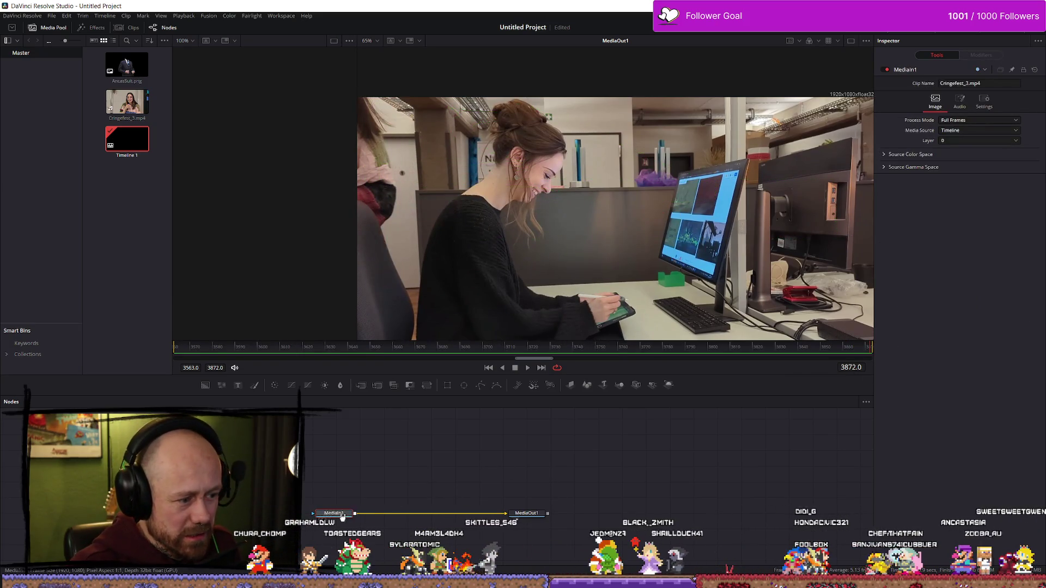
key(shift+4)
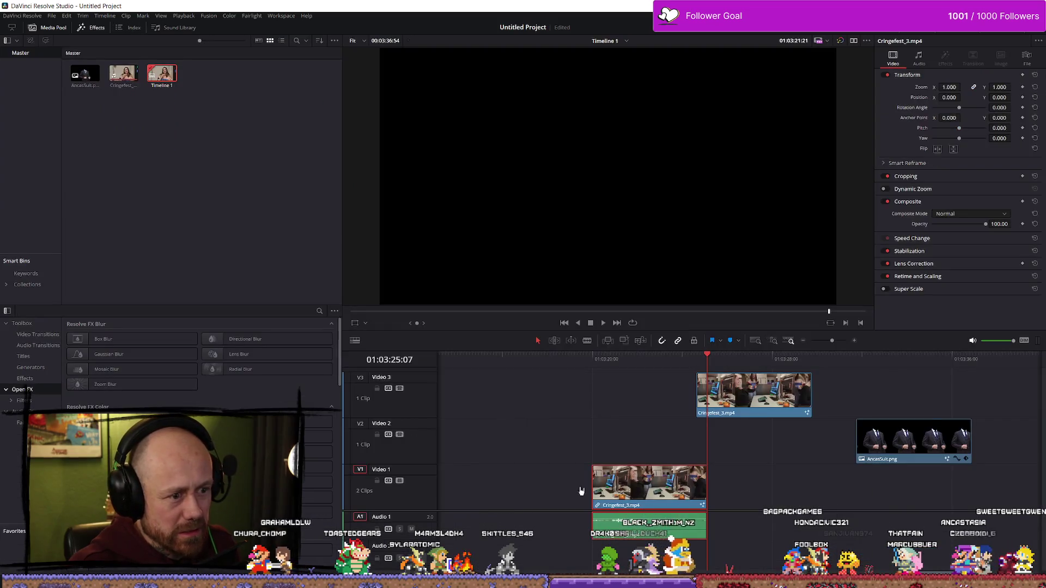
- Align the suit clip with the office clip's start on the timeline and preview the composite
mouse_move(747, 400)
mouse_down()
mouse_move(625, 406)
mouse_move(836, 414)
mouse_up()
mouse_move(883, 441)
mouse_down()
mouse_move(567, 441)
mouse_move(625, 441)
mouse_up()
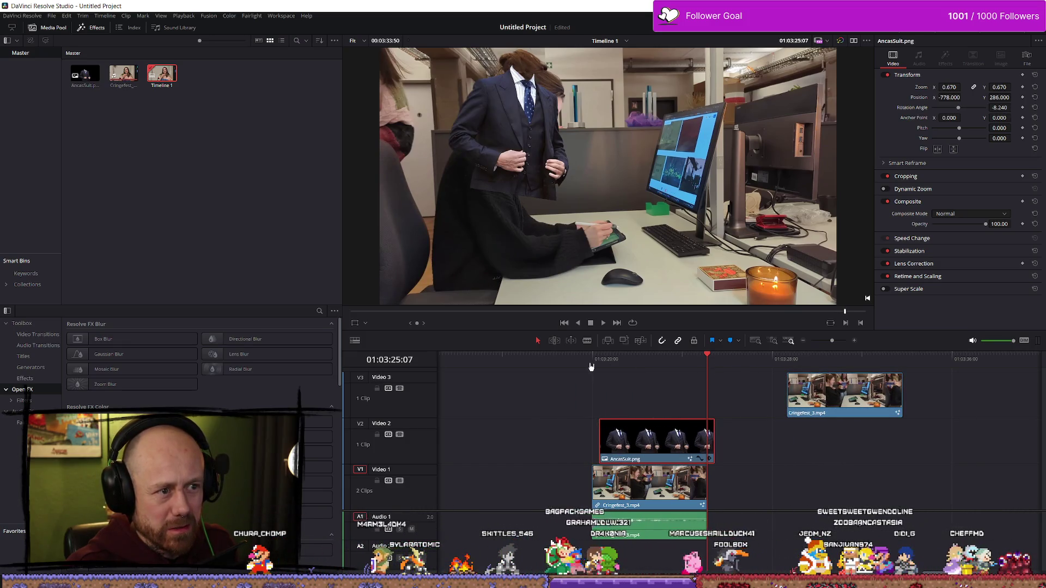
click(600, 361)
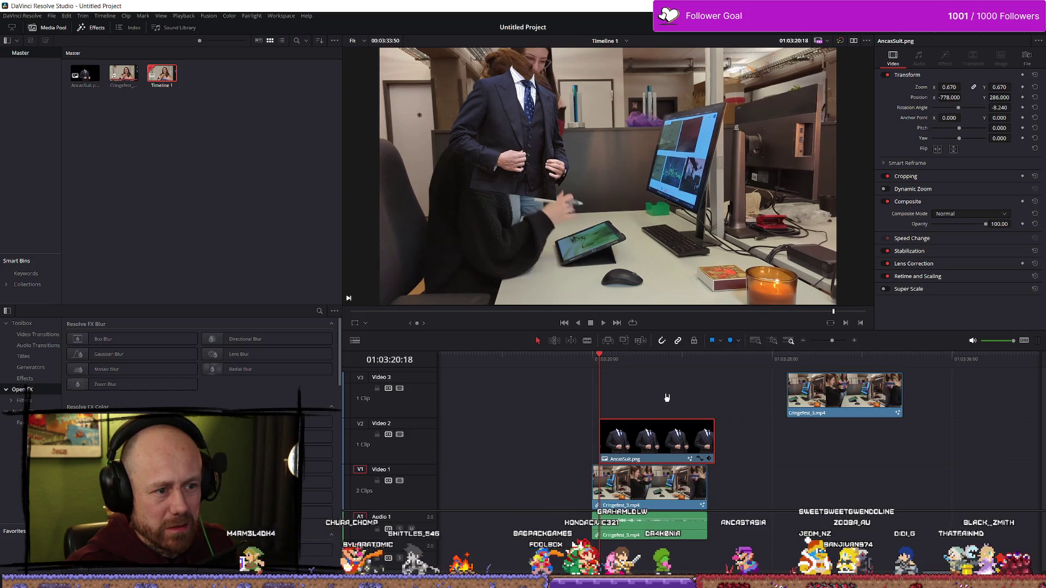
drag(659, 439, 652, 438)
click(593, 363)
key(space)
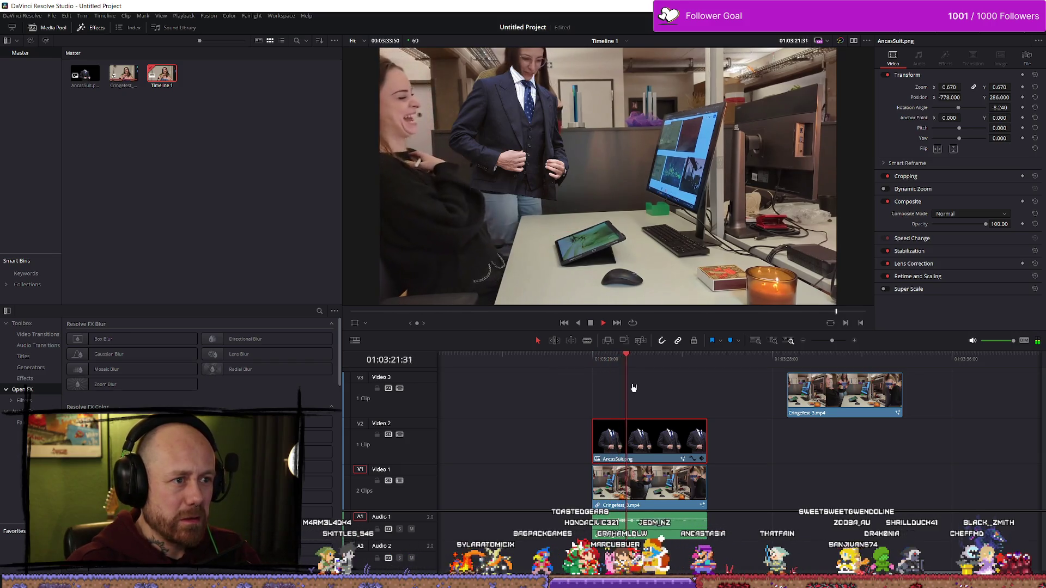
key(space)
key(space)
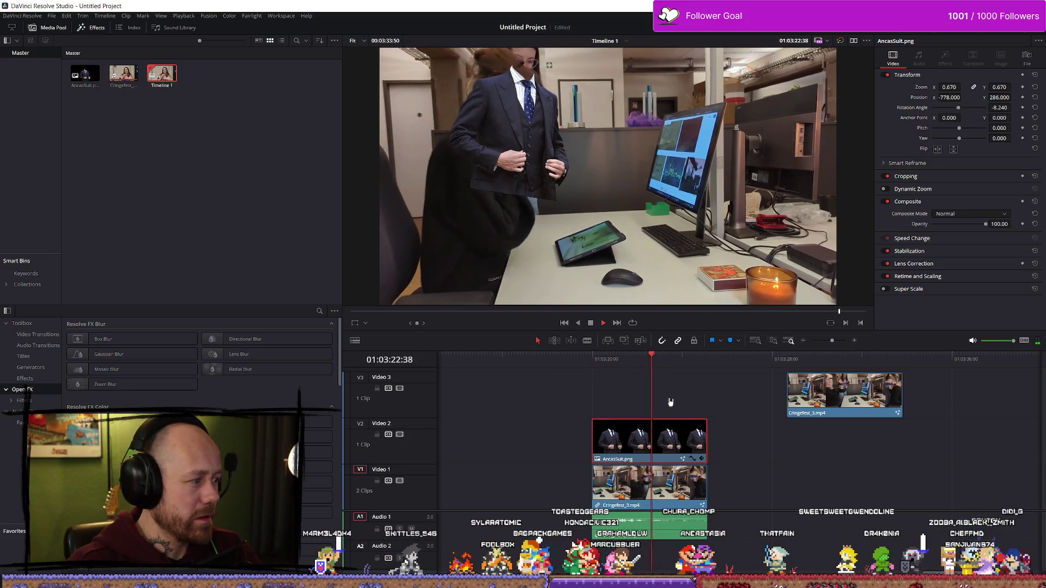
mouse_move(673, 360)
mouse_down()
mouse_move(654, 359)
mouse_move(679, 364)
mouse_up()
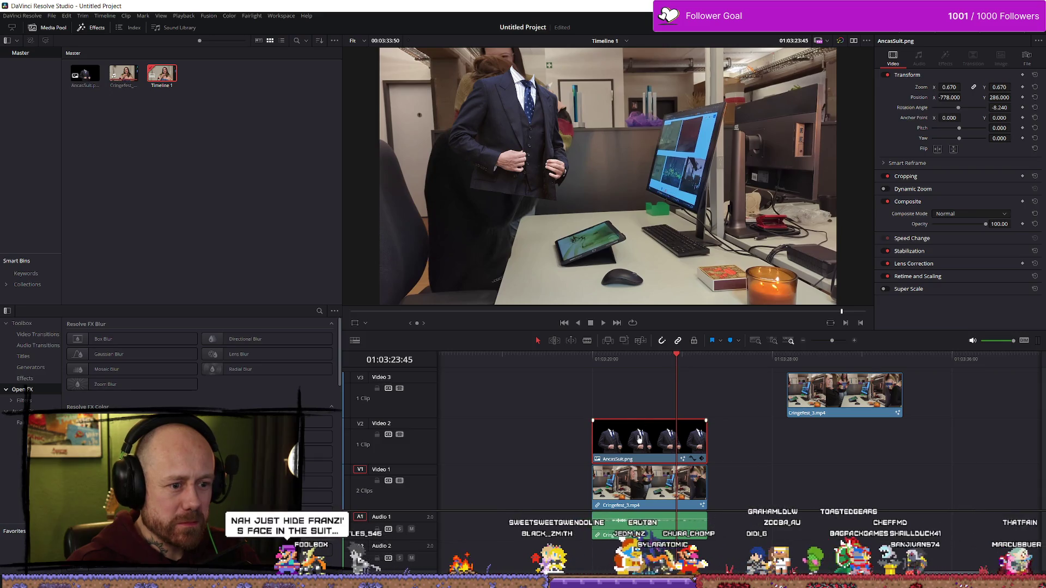
- Add Zoom and Transform keyframes for the suit at the start of the clip
click(1023, 88)
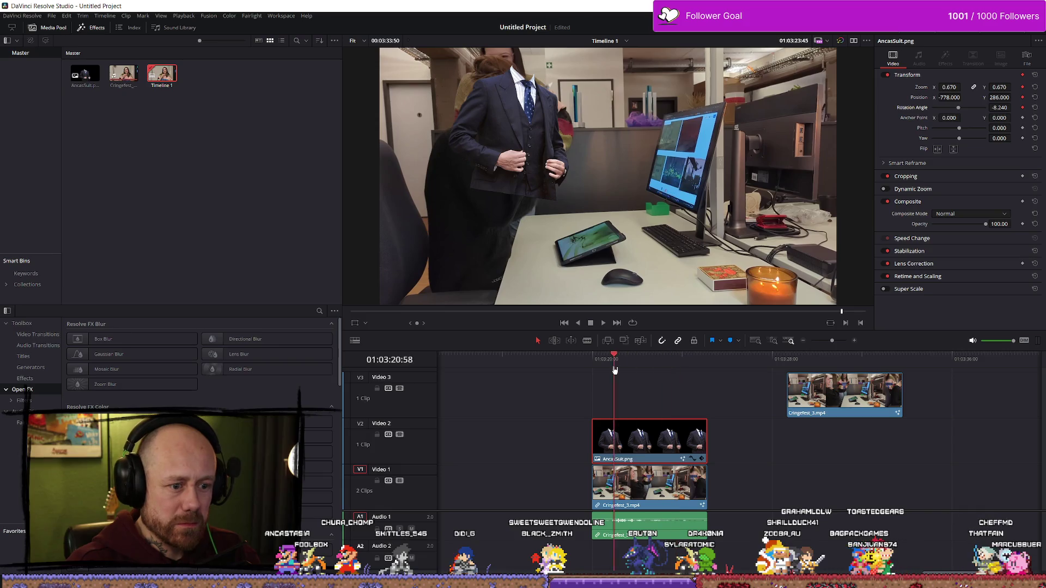
drag(615, 370, 588, 370)
click(1023, 87)
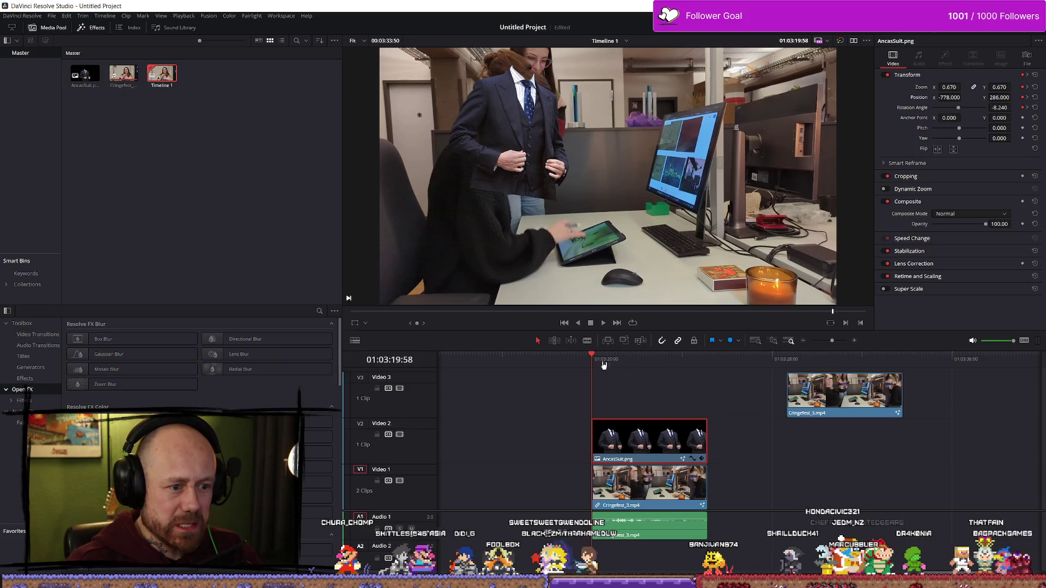
click(673, 366)
scroll(751, 423, up, 3)
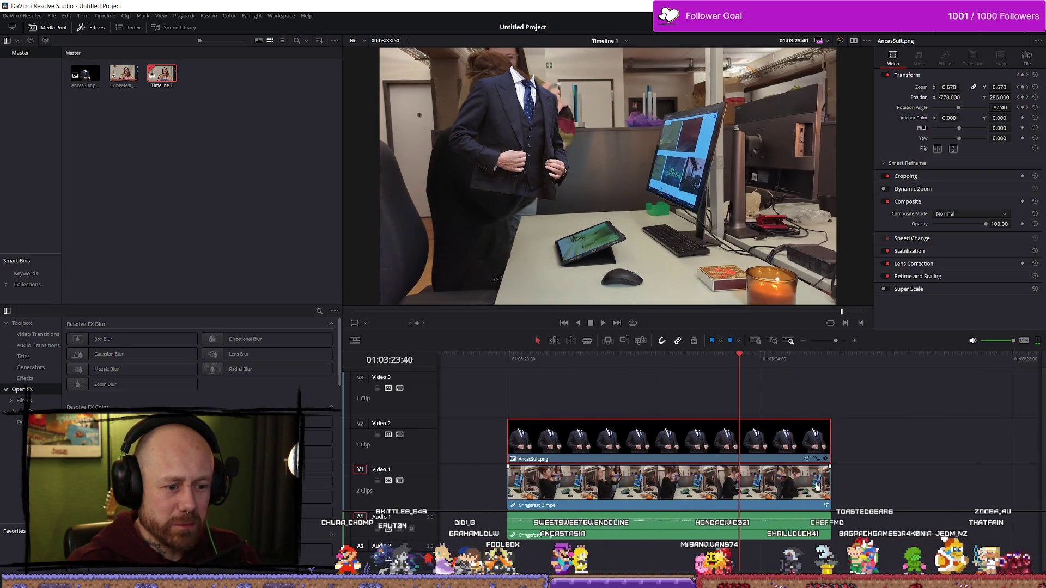
- Show the suit's Zoom and Rotation Angle keyframe curves, try a 2.750 tilt, then undo it
click(799, 461)
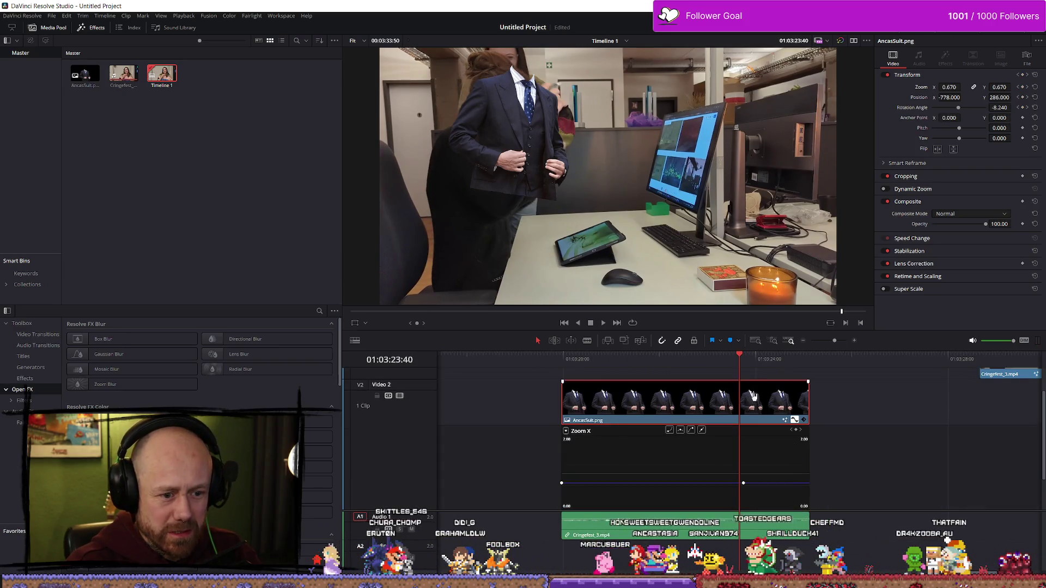
click(743, 360)
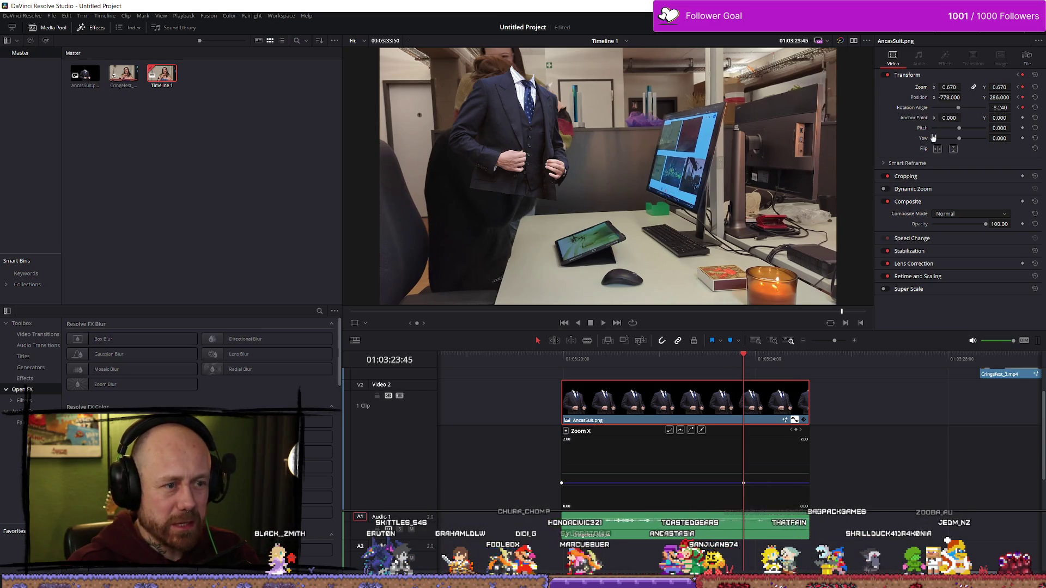
click(958, 110)
drag(958, 110, 959, 110)
key(ctrl+z)
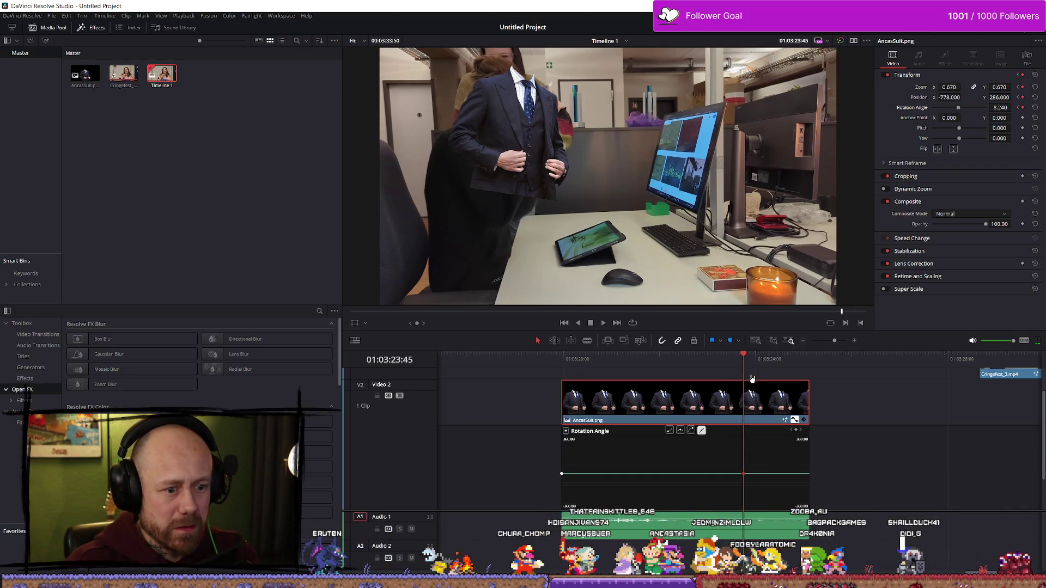
key(Right)
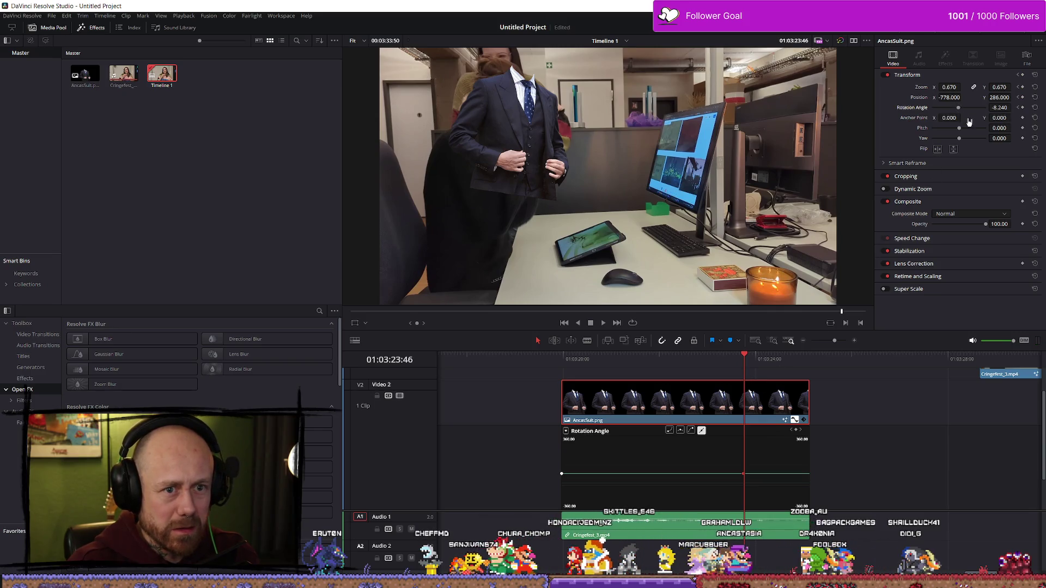
- Set the suit's pitch to -0.172 and revert an attempted rotation change
drag(960, 131, 955, 135)
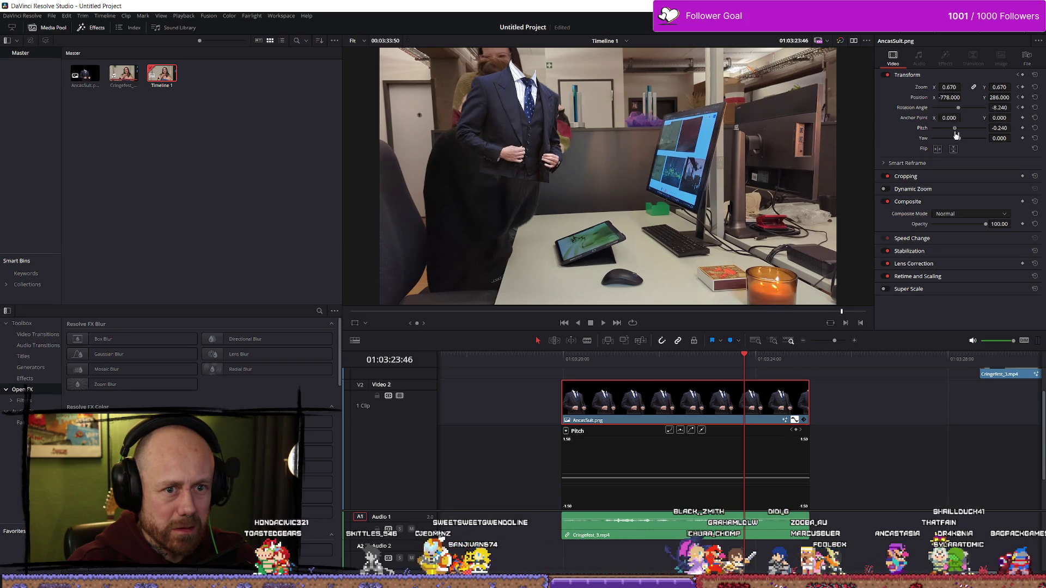
click(1035, 129)
drag(960, 132, 957, 131)
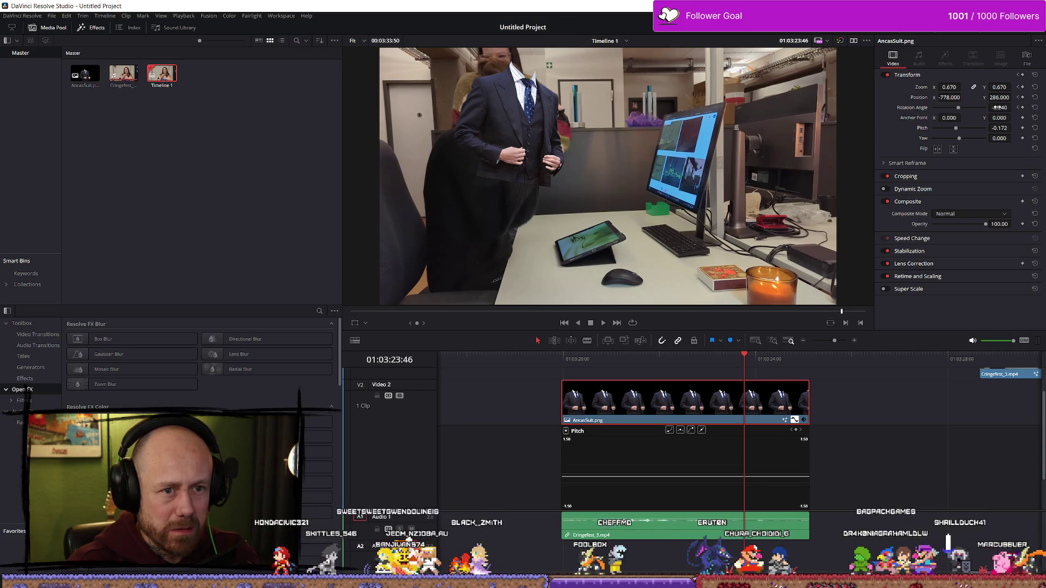
drag(958, 110, 1038, 122)
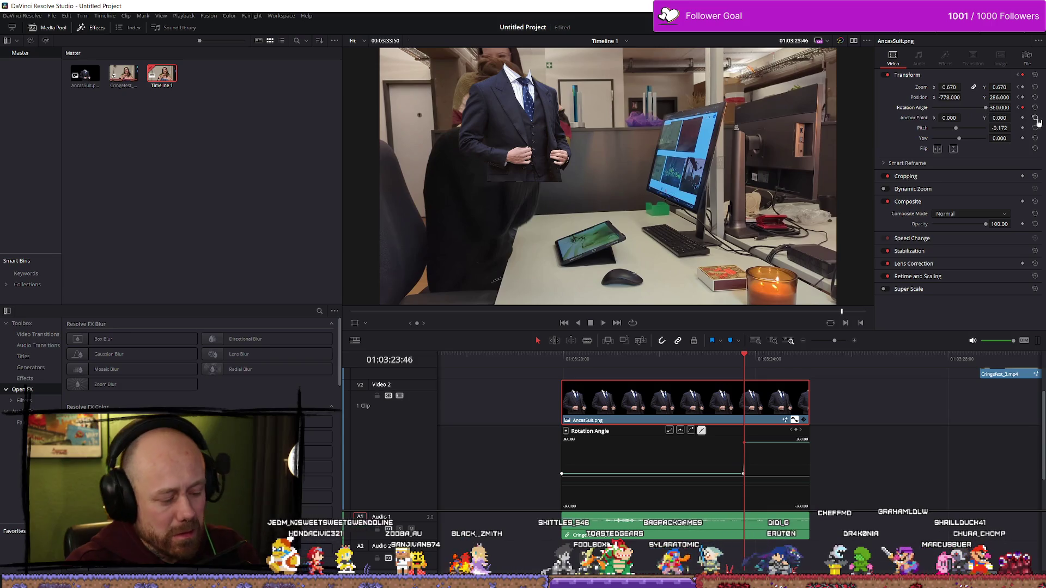
key(ctrl+z)
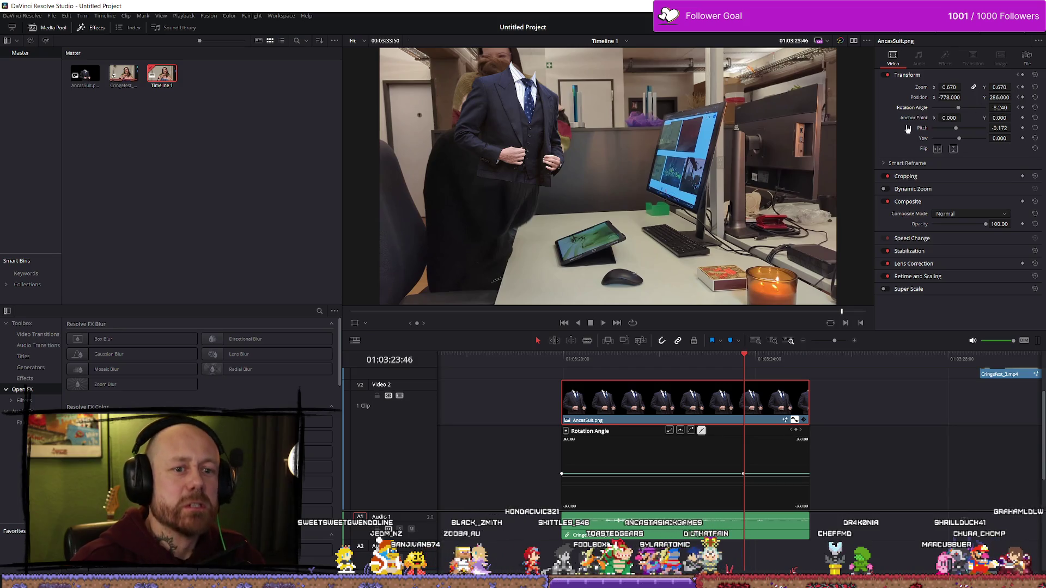
- Turn off Flip Horizontal on the suit overlay and blade the V2 suit clip at the playhead
click(937, 150)
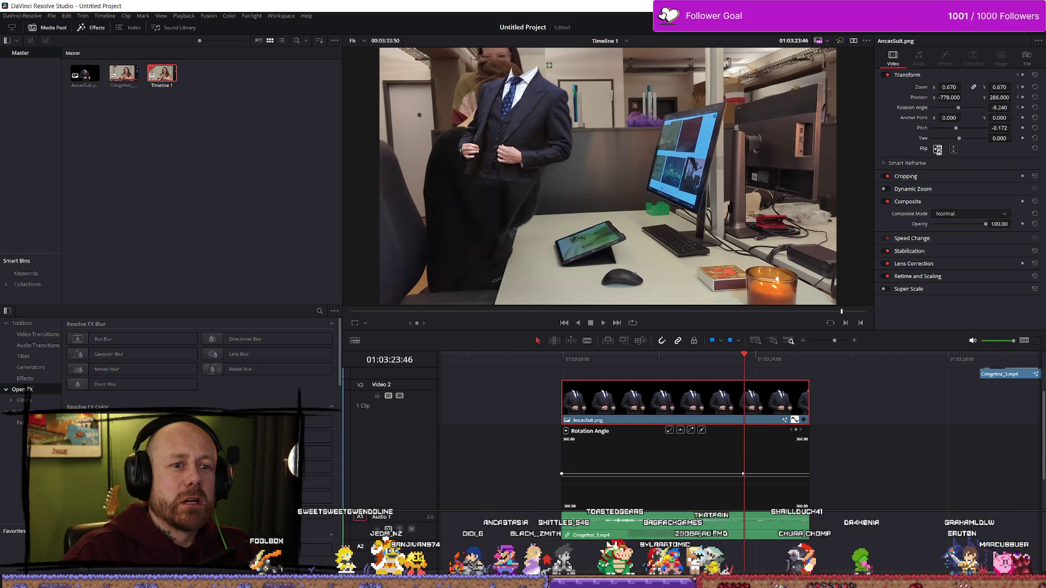
click(938, 151)
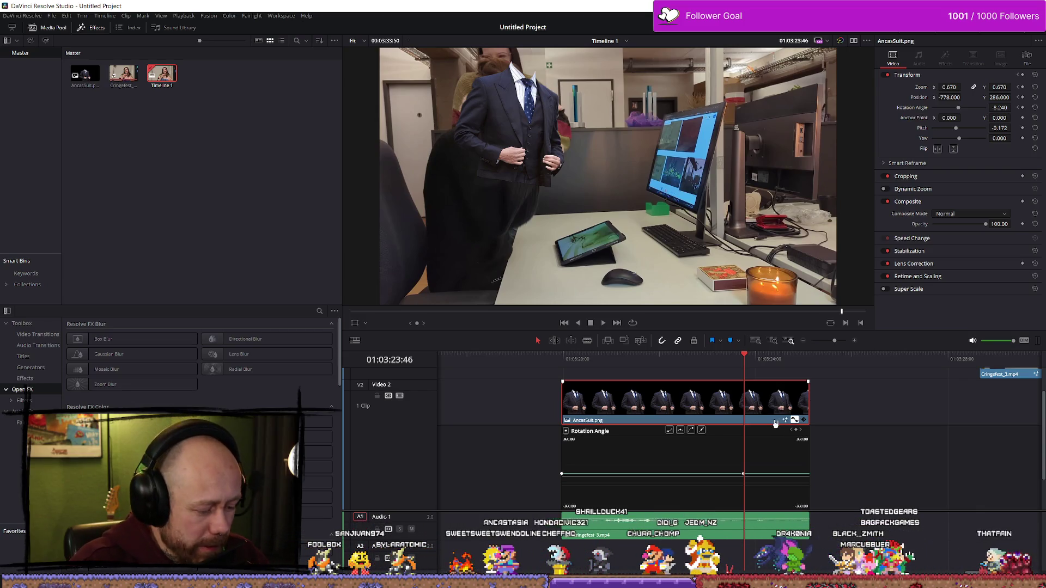
key(b)
click(744, 403)
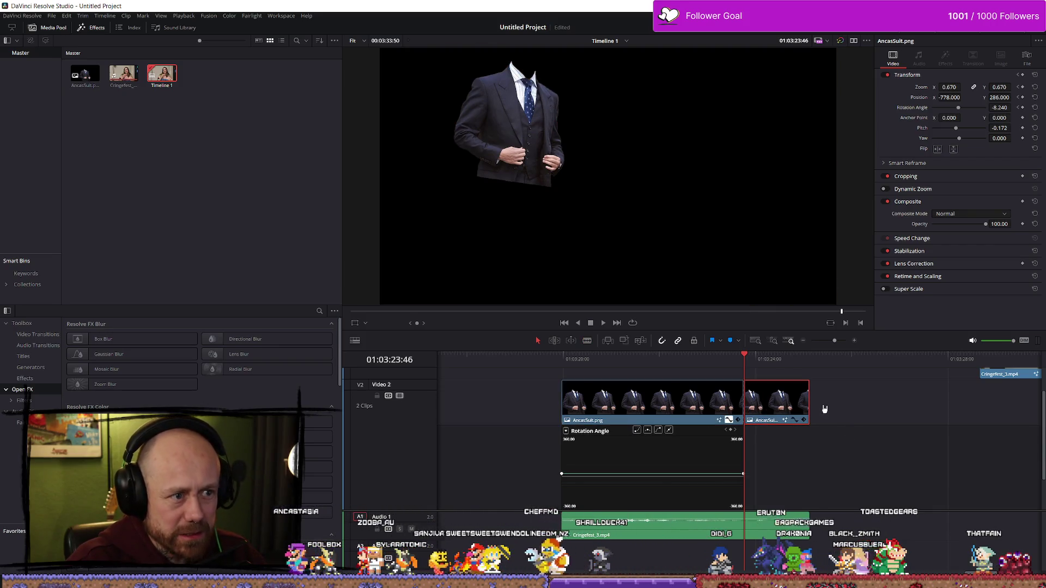
- Close the rotation keyframe lane, play the composite, and flip the second suit clip horizontally
scroll(771, 451, down, 2)
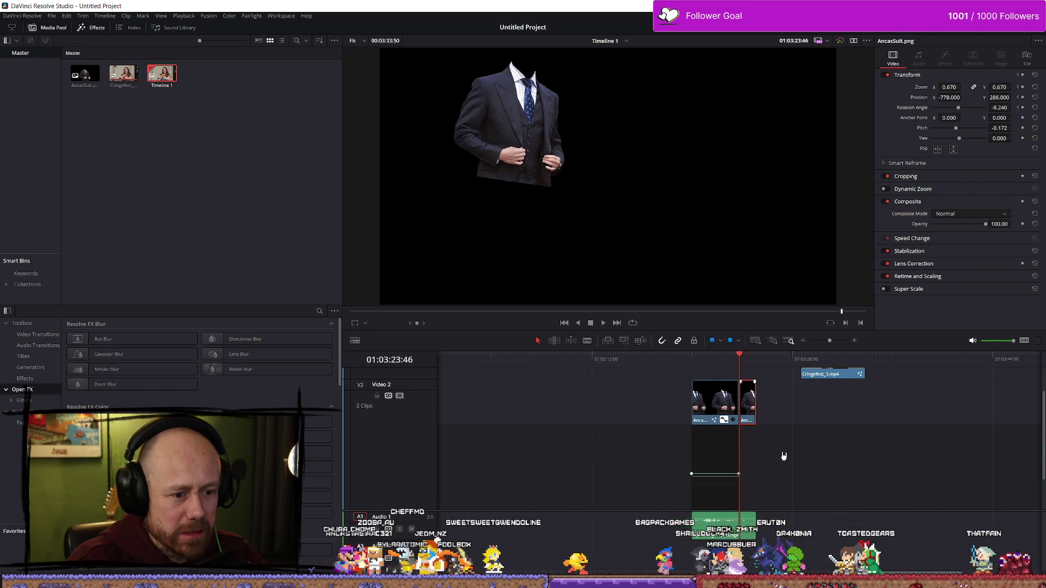
click(724, 420)
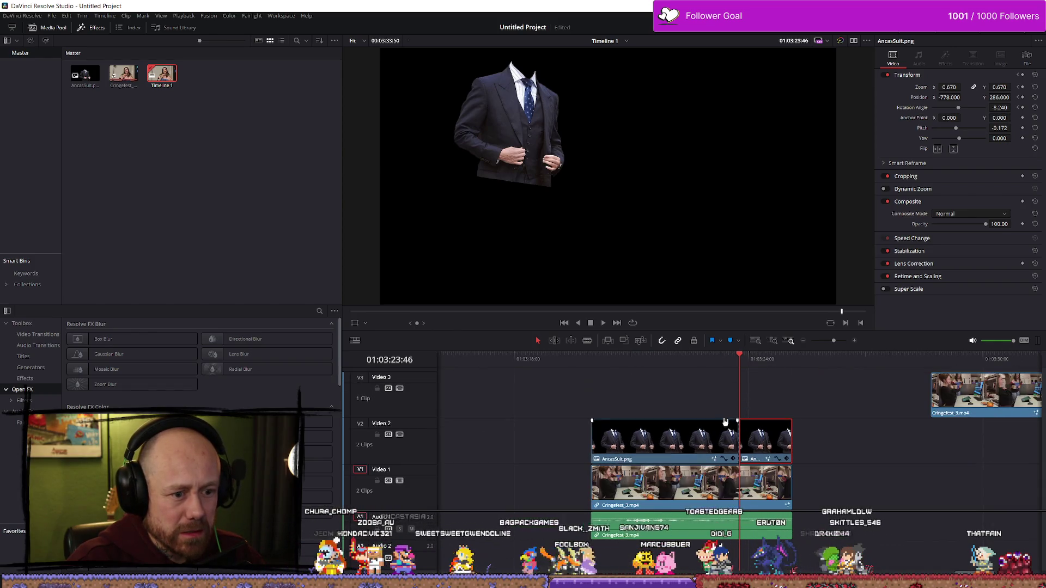
key(space)
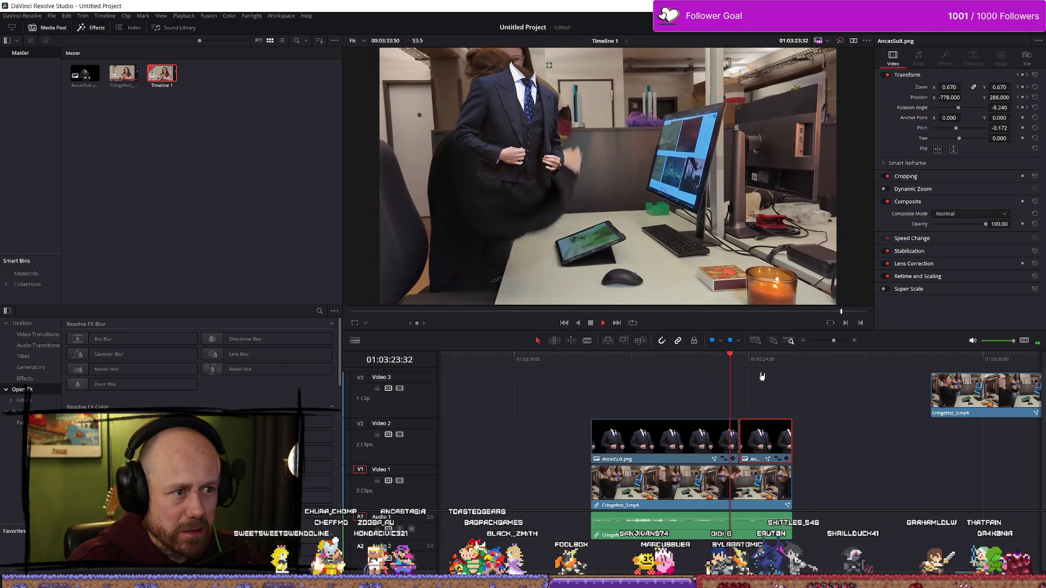
drag(748, 363, 744, 362)
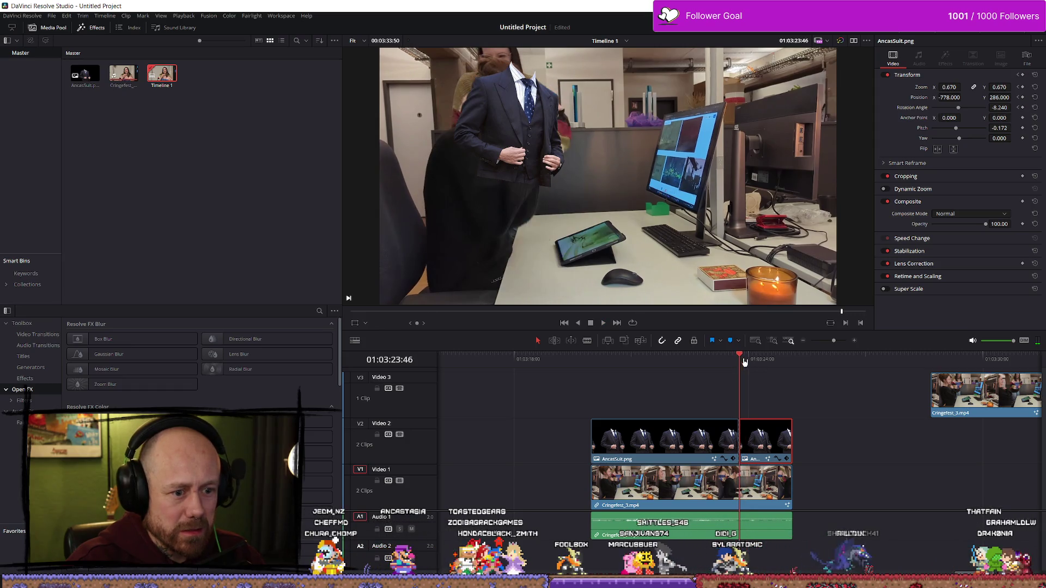
click(937, 149)
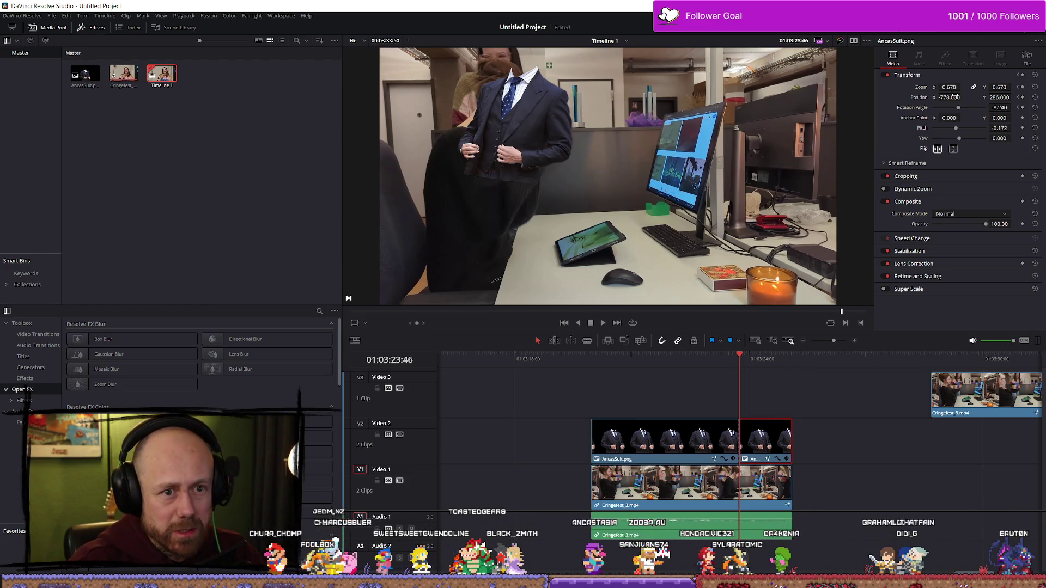
- Keyframe the suit's Position X from about -785 to -1921 and set its rotation to 8.240
drag(951, 97, 893, 97)
mouse_move(963, 97)
mouse_down()
mouse_move(949, 97)
mouse_move(964, 97)
mouse_up()
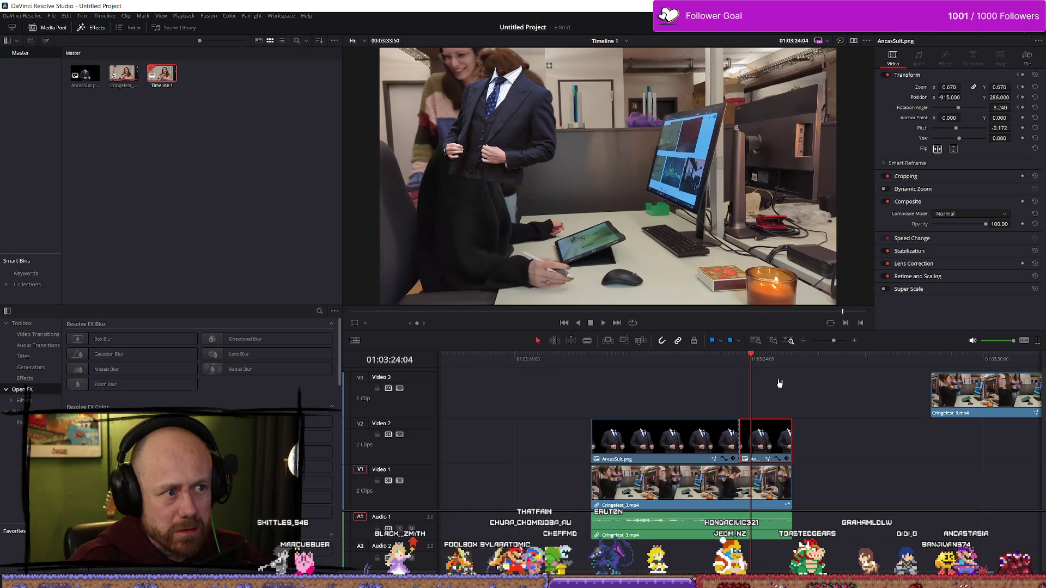
mouse_move(758, 360)
mouse_down()
mouse_move(744, 359)
mouse_move(757, 360)
mouse_up()
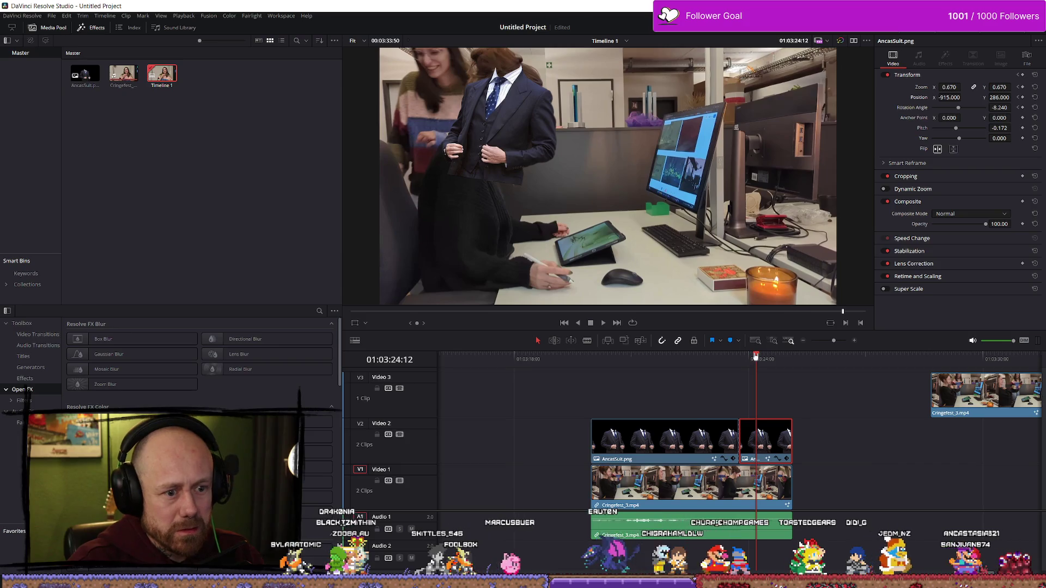
key(Right)
key(Right)
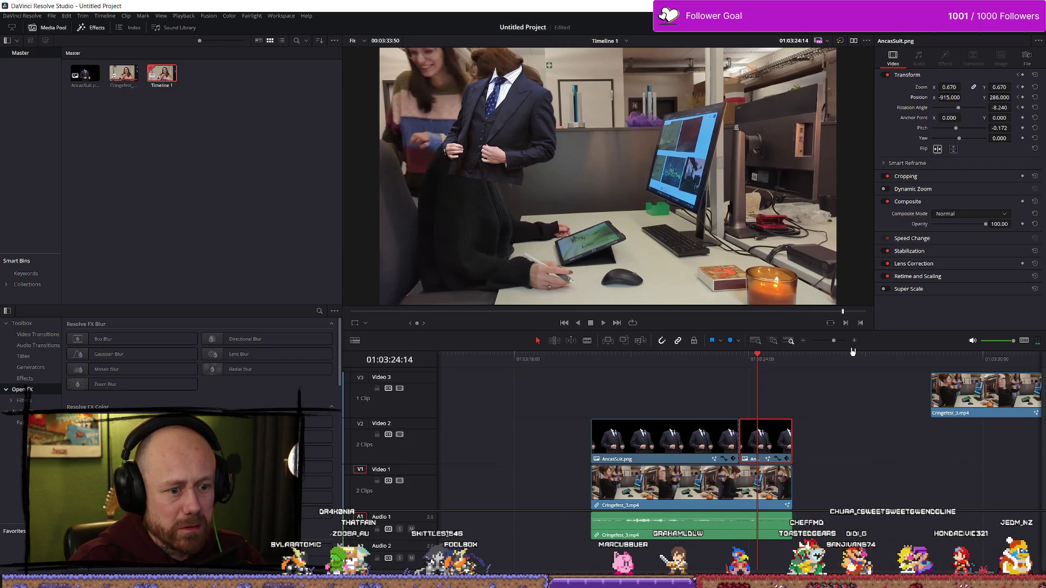
drag(963, 97, 941, 98)
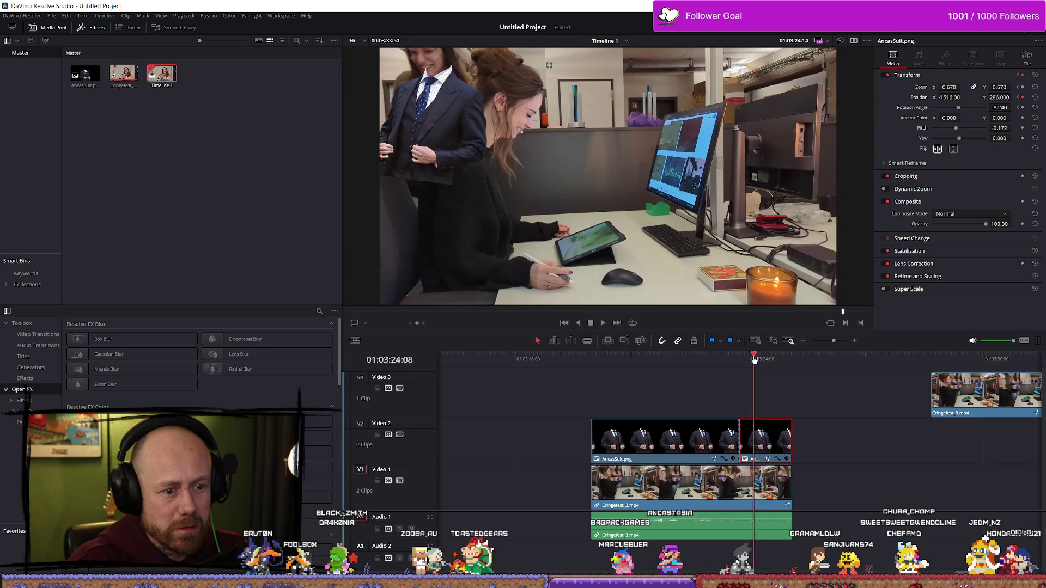
drag(754, 360, 722, 365)
key(space)
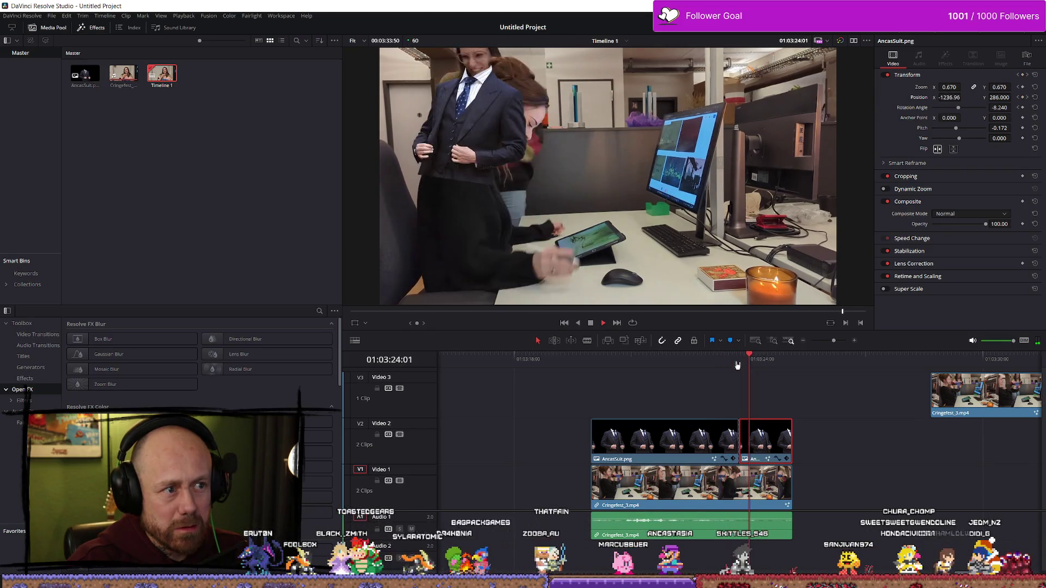
mouse_move(772, 356)
mouse_down()
mouse_move(743, 360)
mouse_move(787, 363)
mouse_up()
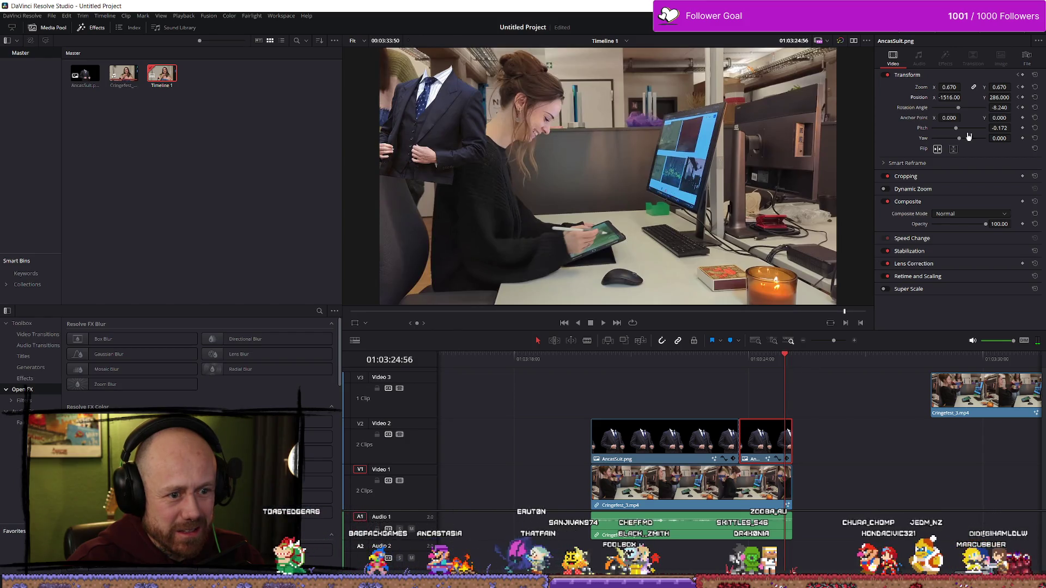
drag(949, 97, 919, 96)
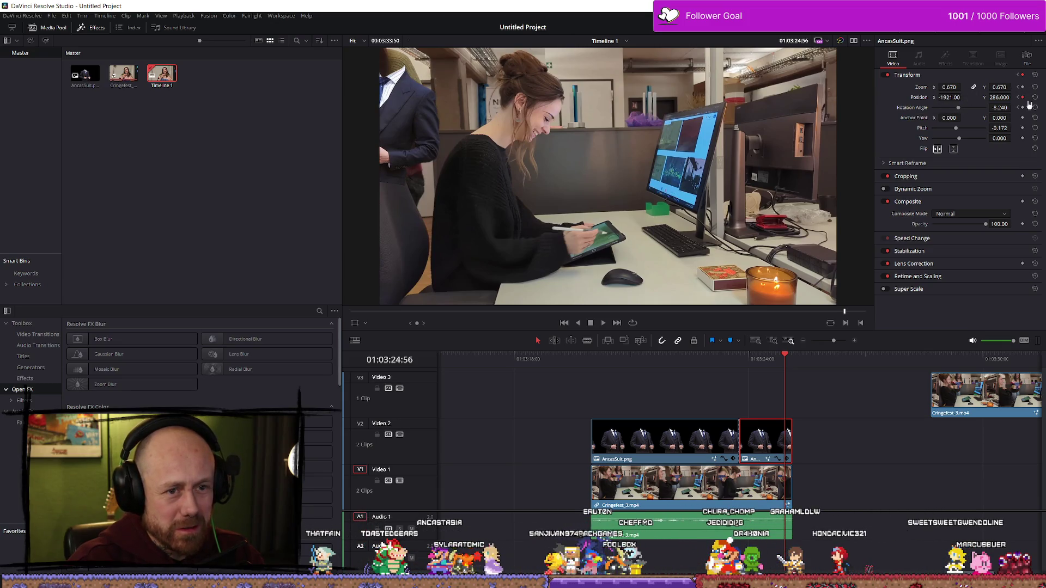
drag(960, 110, 961, 111)
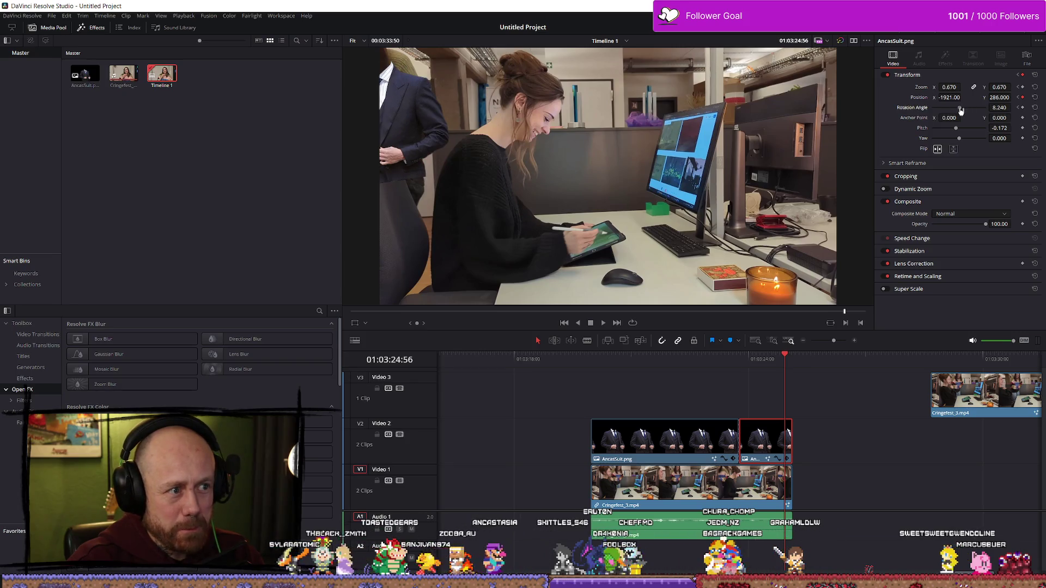
- Play the composite from before the clips and move Cringefest_3.mp4 onto Video 3 above the suit clips
click(581, 359)
key(space)
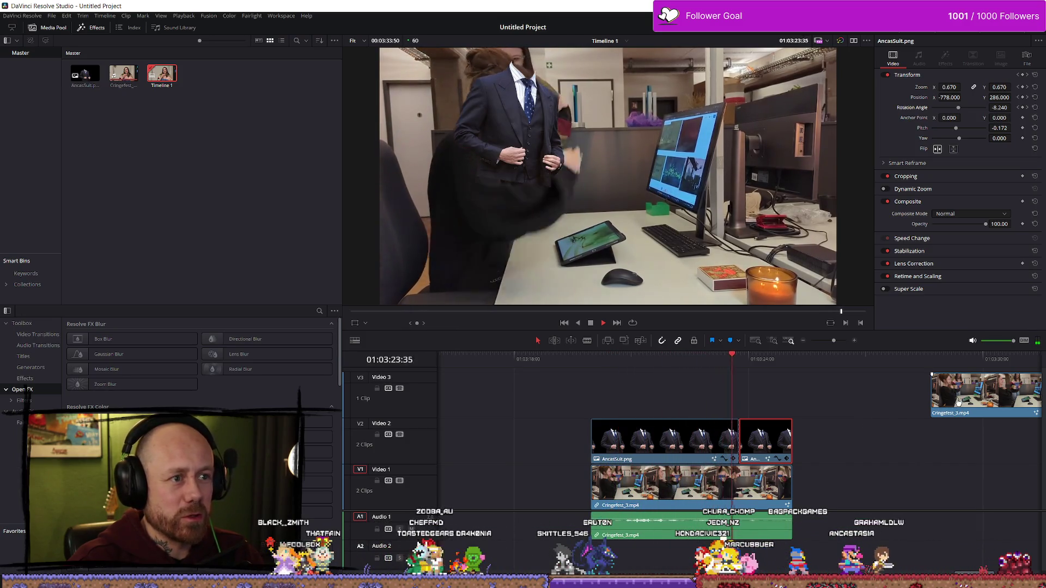
key(space)
mouse_move(959, 402)
mouse_down()
mouse_move(627, 393)
mouse_move(649, 392)
mouse_up()
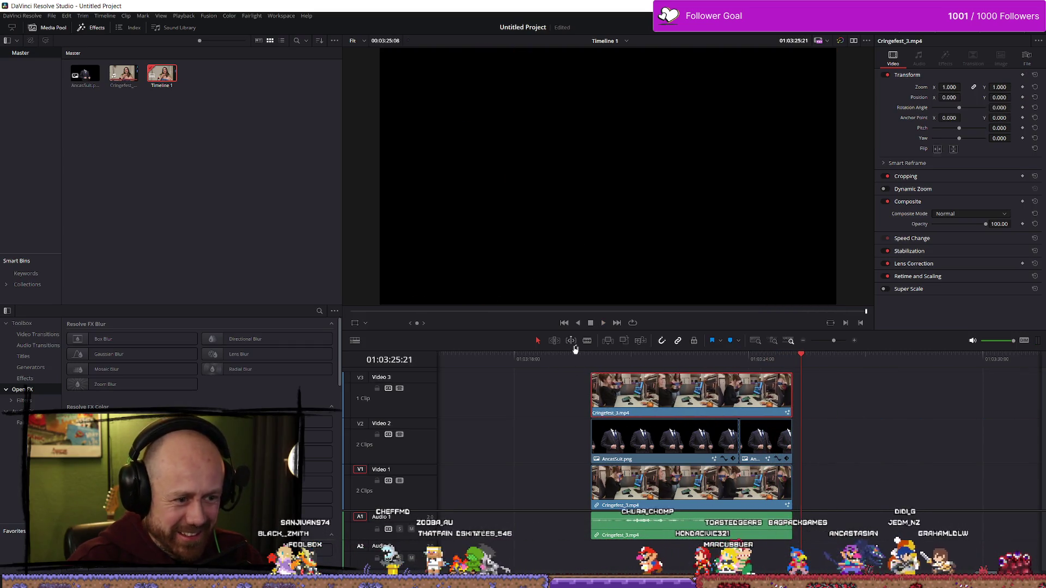
- Play and scrub through the stacked clips, replaying from the woman's footage
click(593, 362)
key(space)
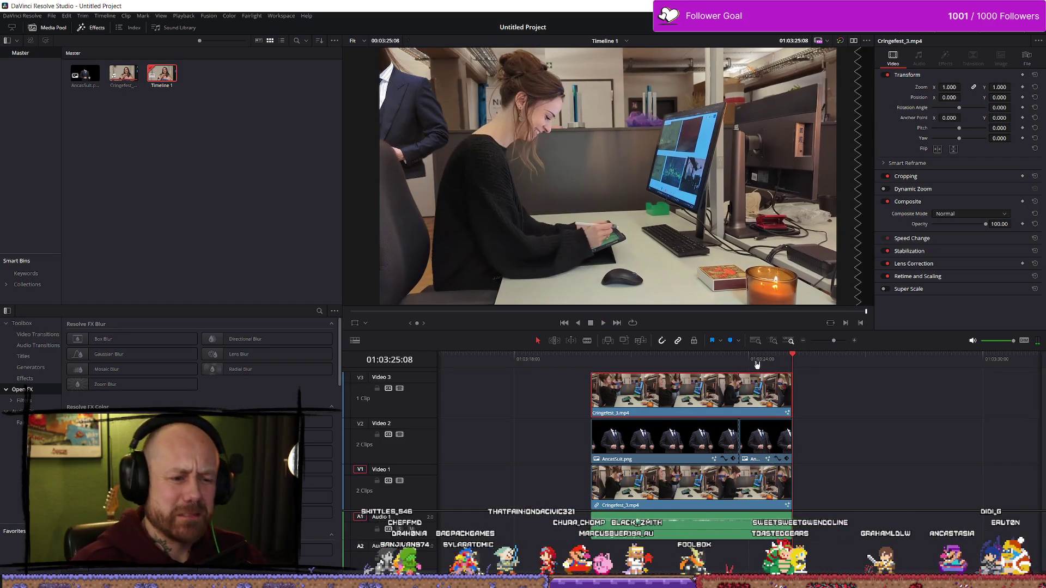
mouse_move(674, 358)
mouse_down()
mouse_move(660, 357)
mouse_move(724, 373)
mouse_move(604, 374)
mouse_up()
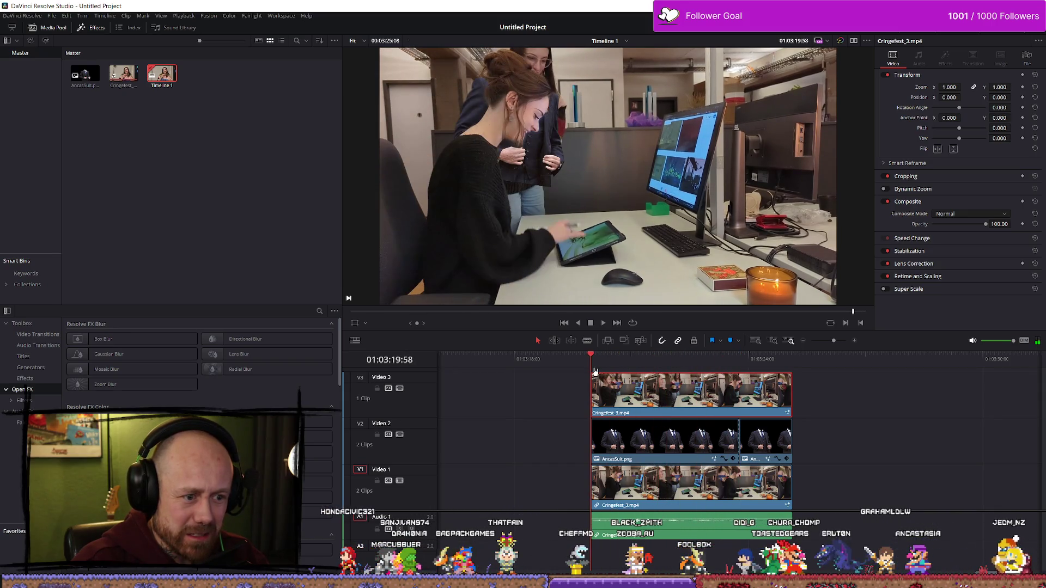
scroll(721, 408, down, 10)
scroll(697, 434, up, 4)
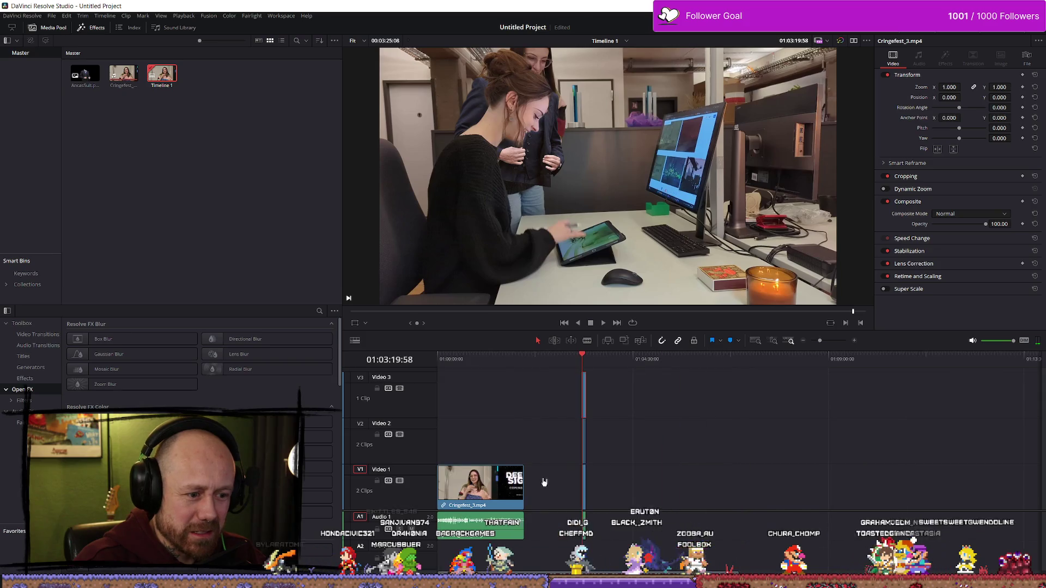
key(space)
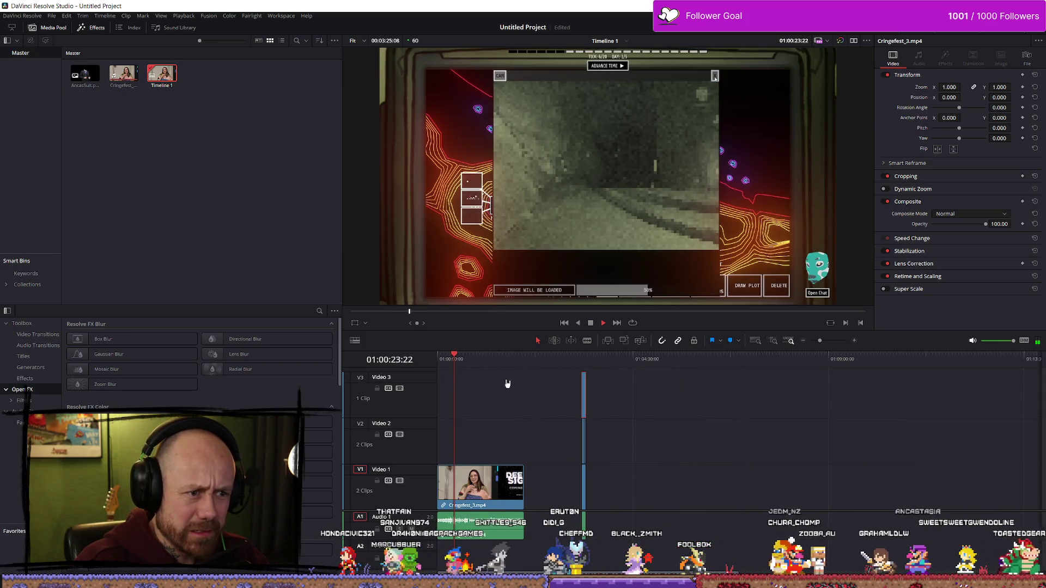
scroll(507, 384, up, 3)
click(518, 358)
click(564, 359)
key(space)
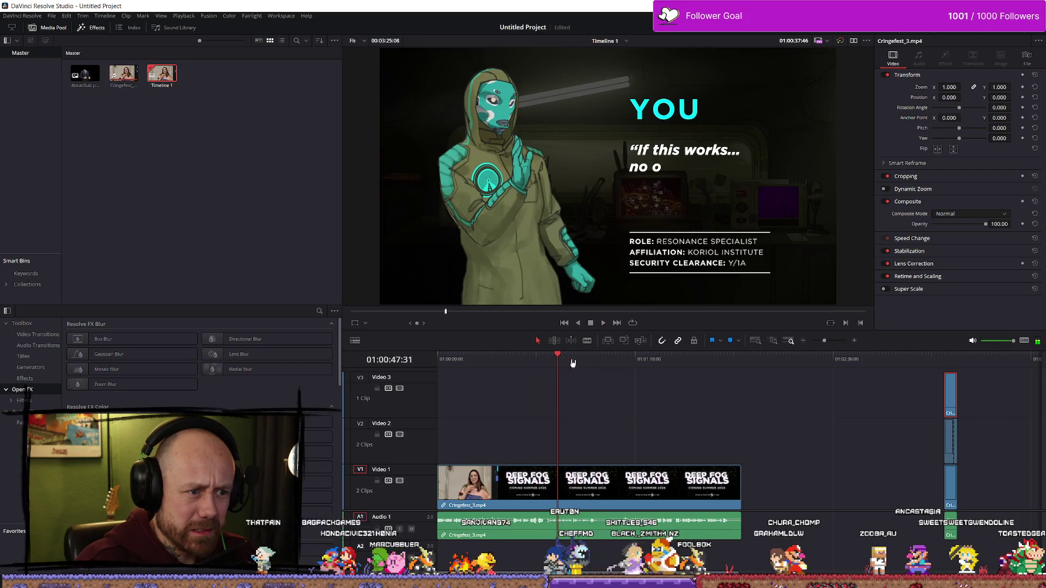
scroll(793, 410, up, 2)
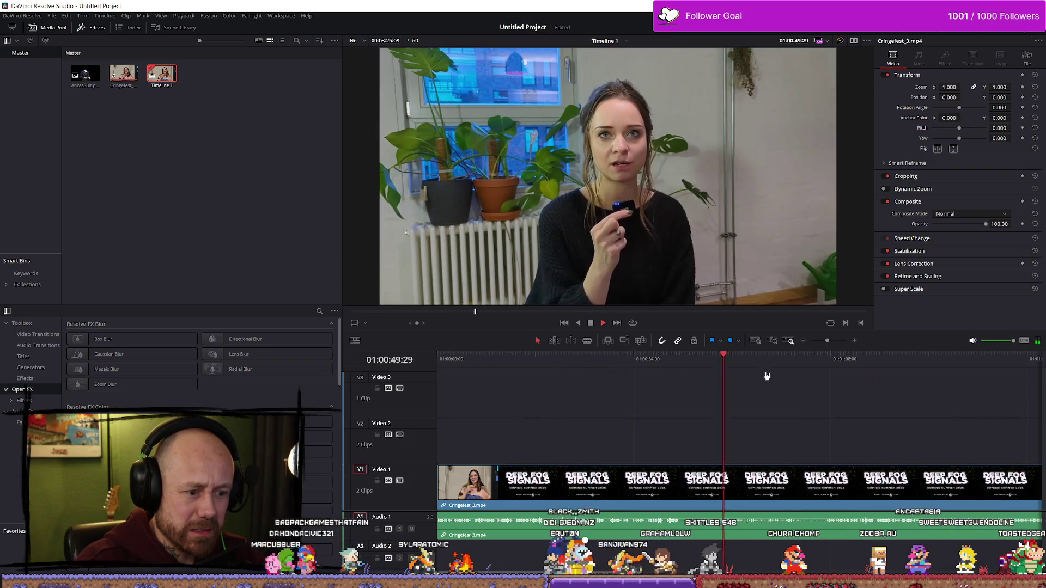
scroll(840, 397, down, 1)
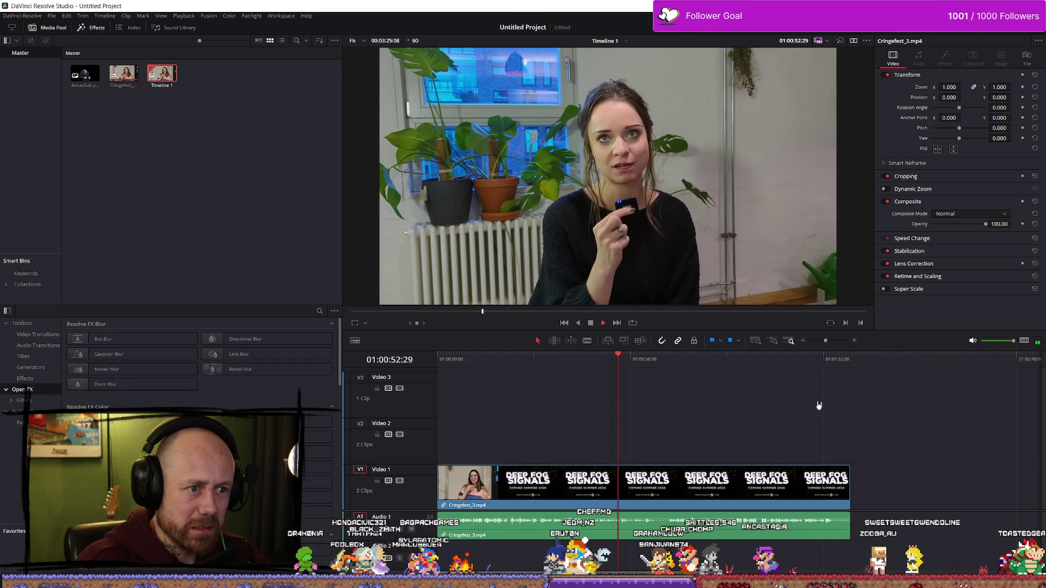
key(space)
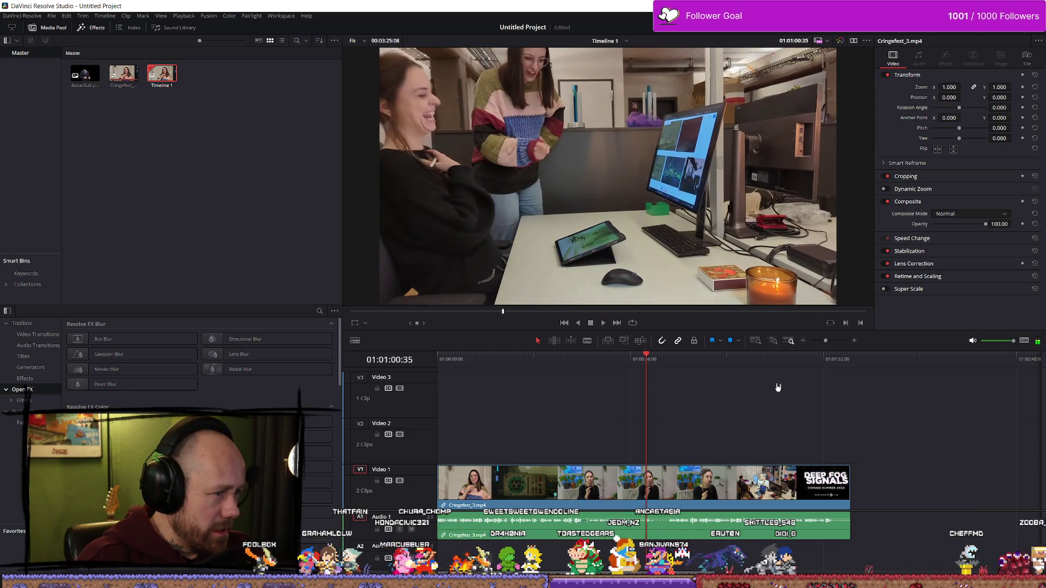
- Step back five frames and forward two, then zoom the timeline out to show all clips
key(Left)
key(Left)
key(Left)
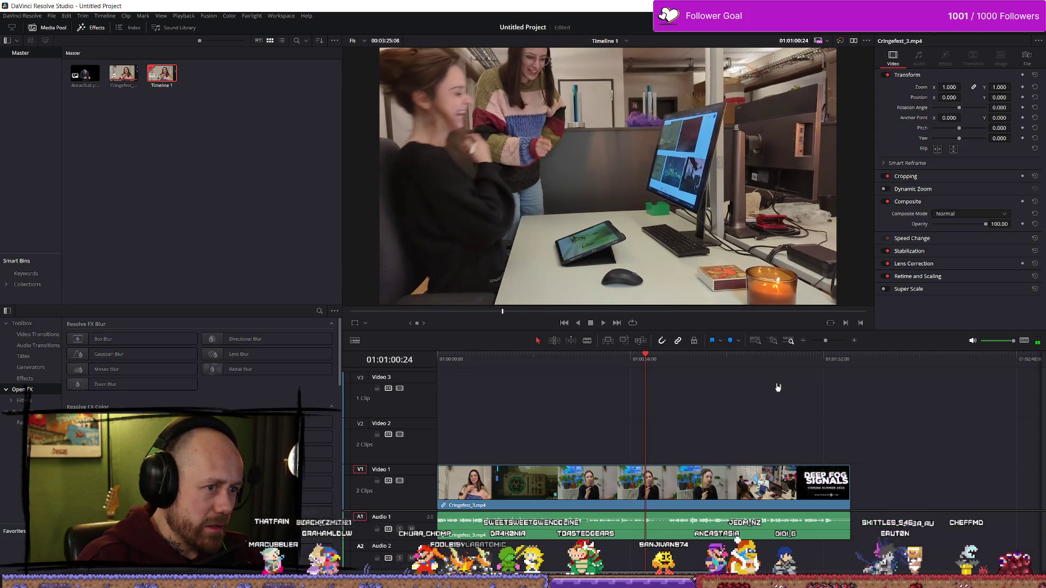
key(Left)
key(Left)
key(Left)
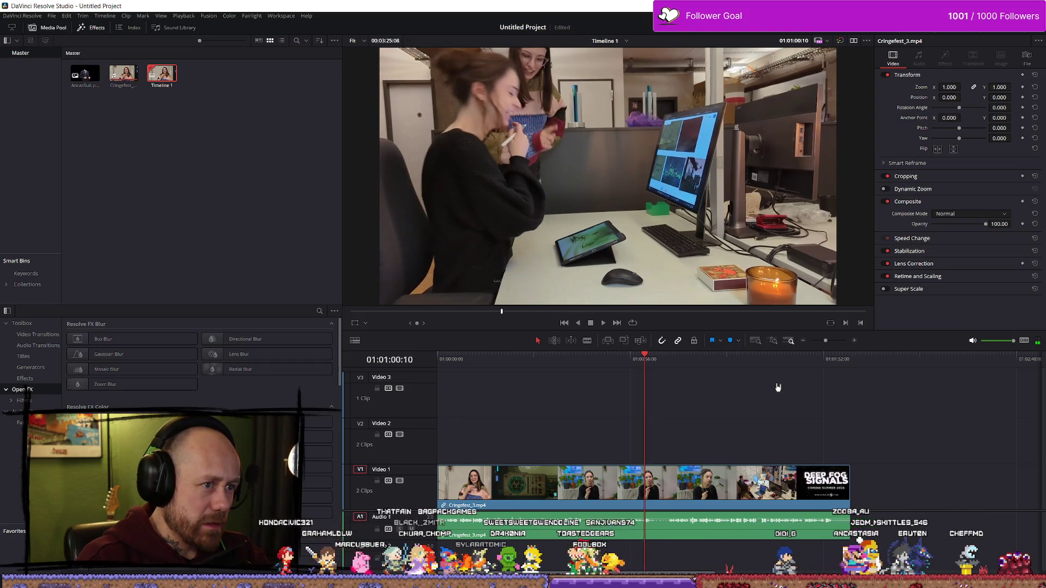
key(Left)
key(Left)
key(Left)
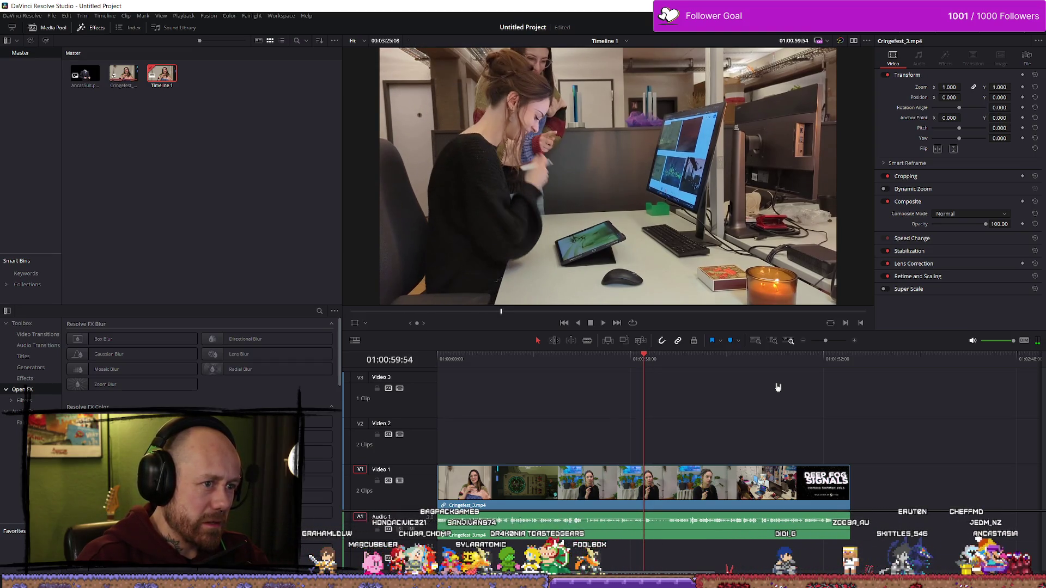
key(Left)
key(Left)
key(Left)
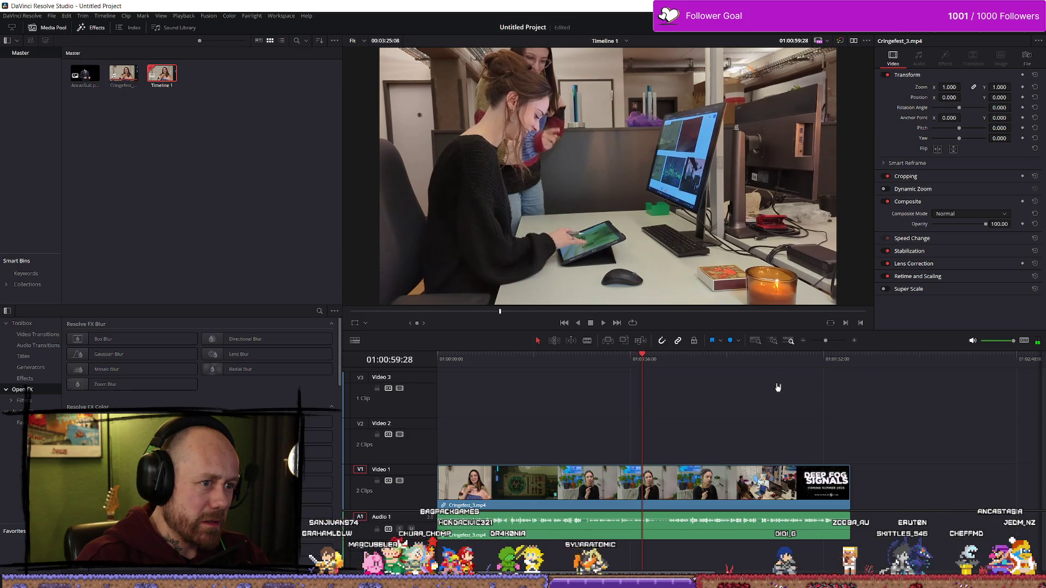
key(Left)
key(Left)
key(Left)
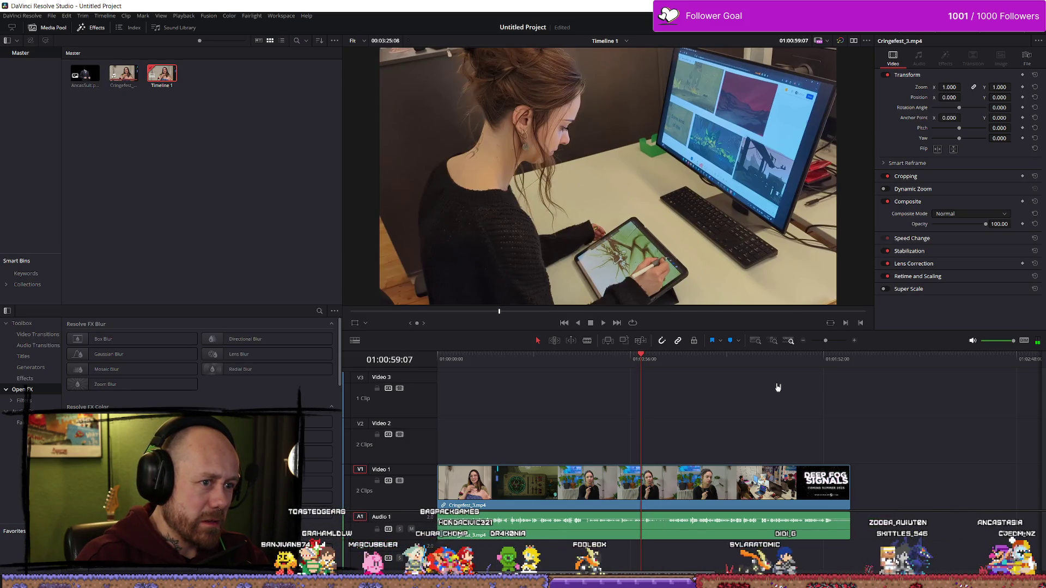
key(Right)
key(Right)
key(Right)
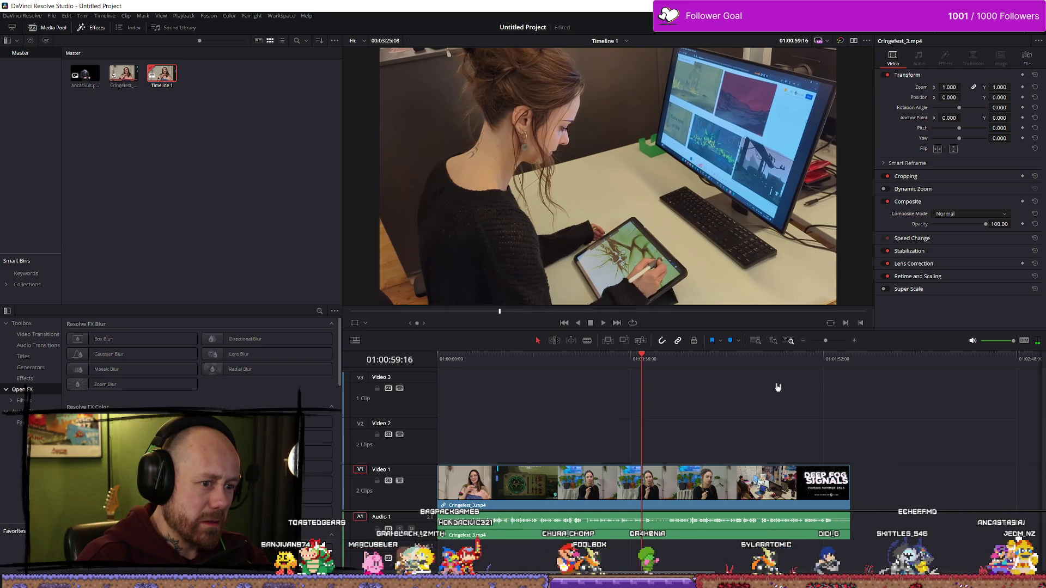
key(Right)
key(Right)
key(Right)
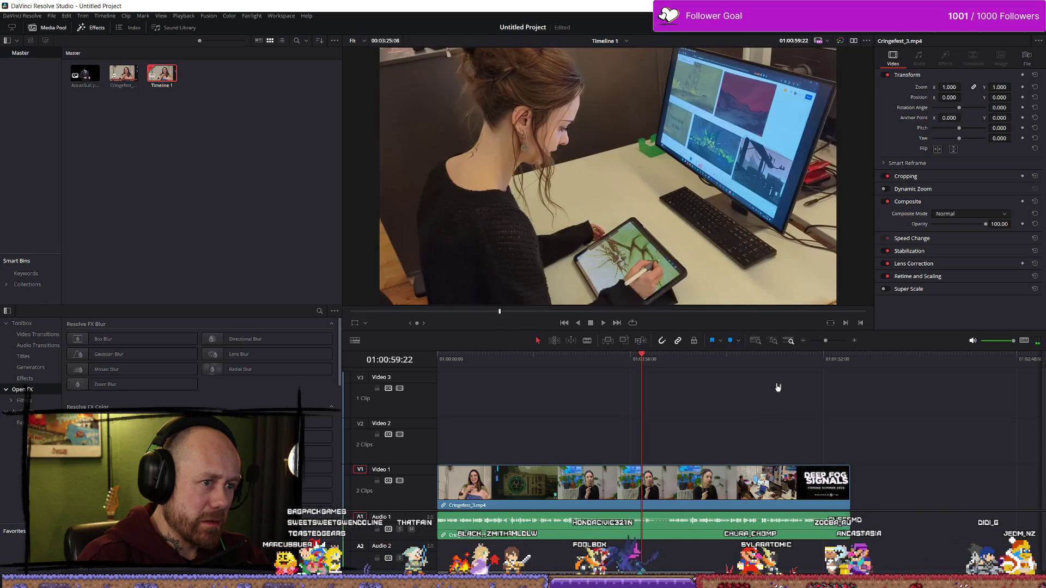
key(ctrl+minus)
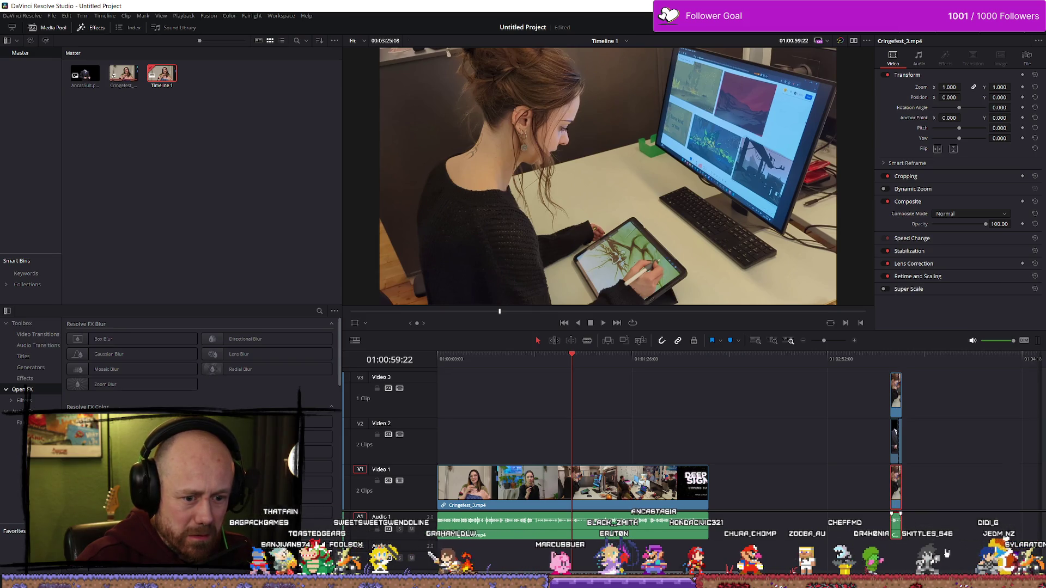
- Select the stacked overlay clips on Video 2 and 3, play them, and step one frame into the office shot
click(897, 528)
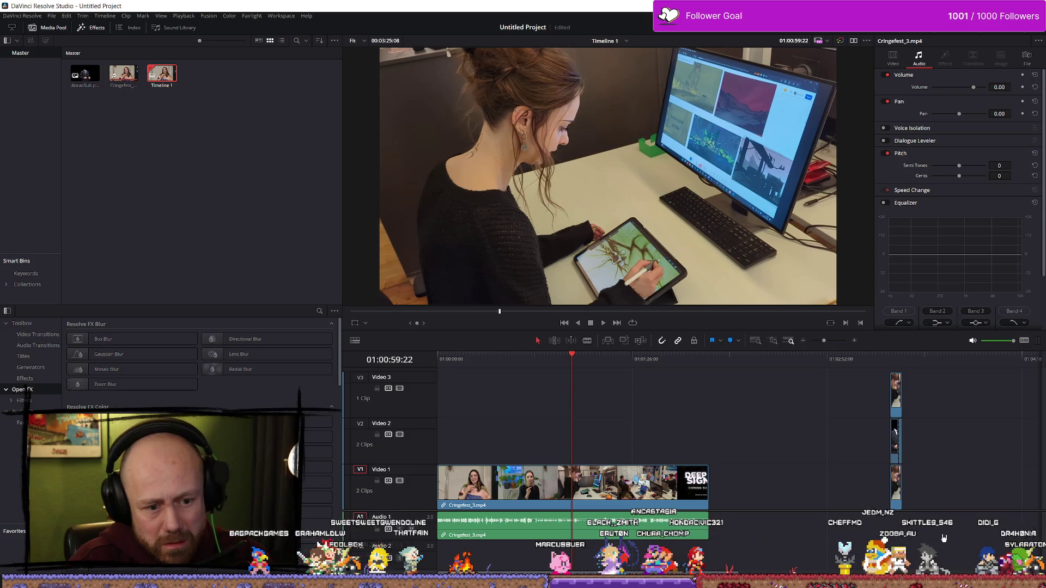
mouse_move(968, 462)
mouse_down()
mouse_move(911, 437)
mouse_move(876, 389)
mouse_move(587, 403)
mouse_up()
key(space)
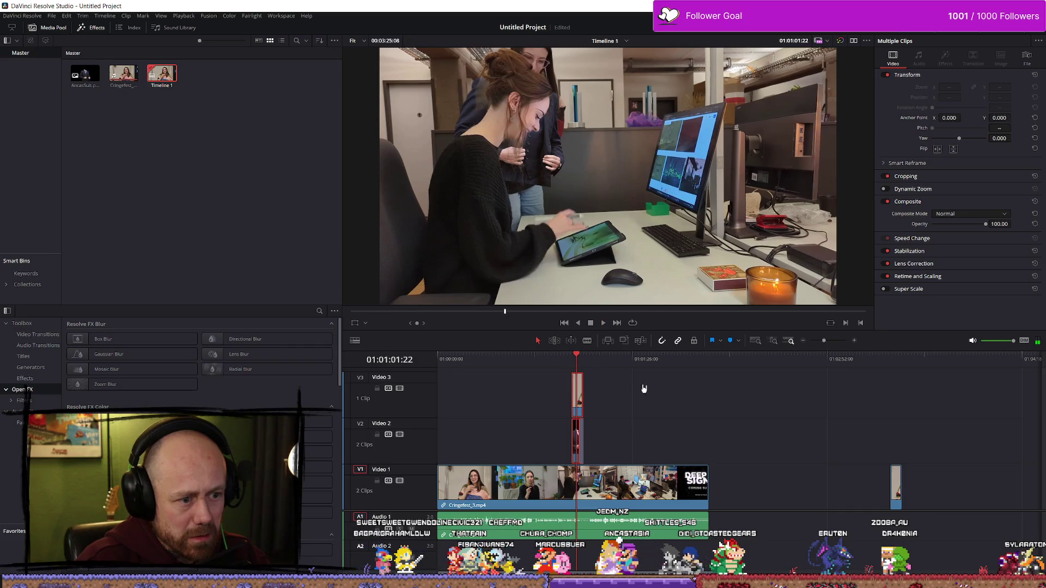
key(ctrl+equal)
key(ctrl+equal)
key(space)
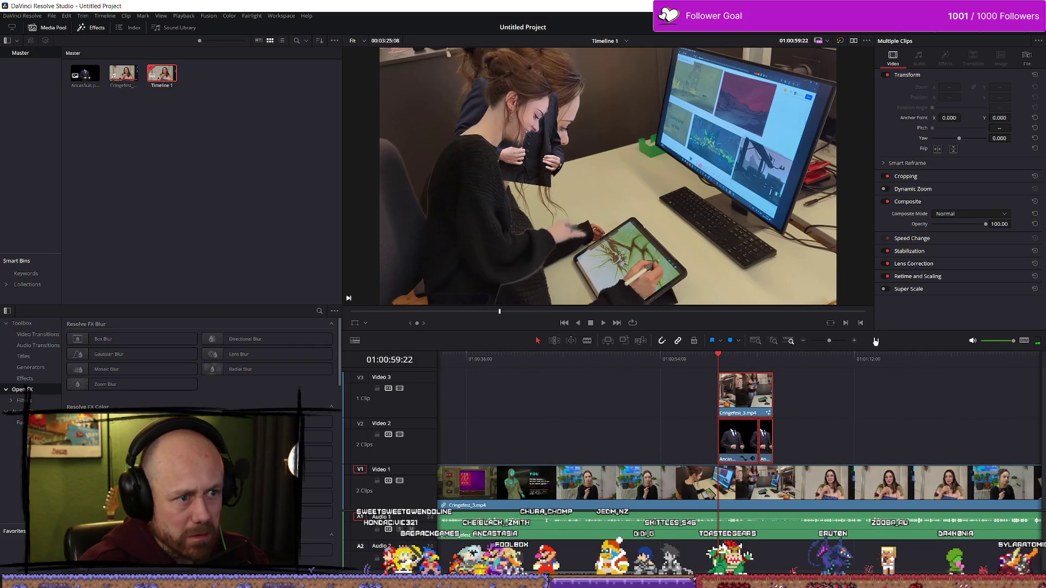
key(Right)
- Zoom the timeline back out and put the playhead on the glasses shot
mouse_move(839, 401)
mouse_down()
mouse_move(719, 441)
mouse_move(722, 430)
mouse_up()
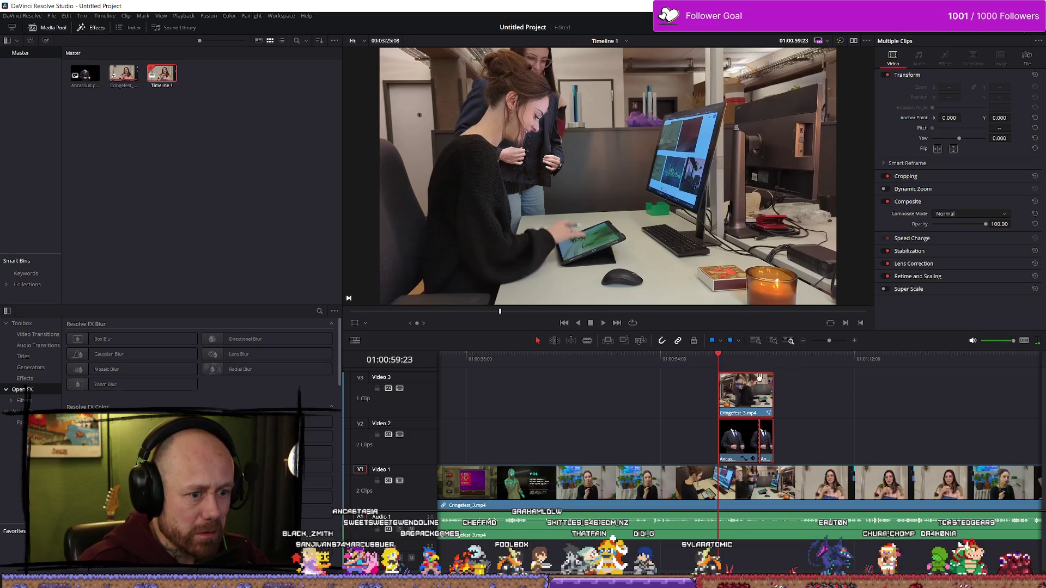
key(ctrl+minus)
click(678, 360)
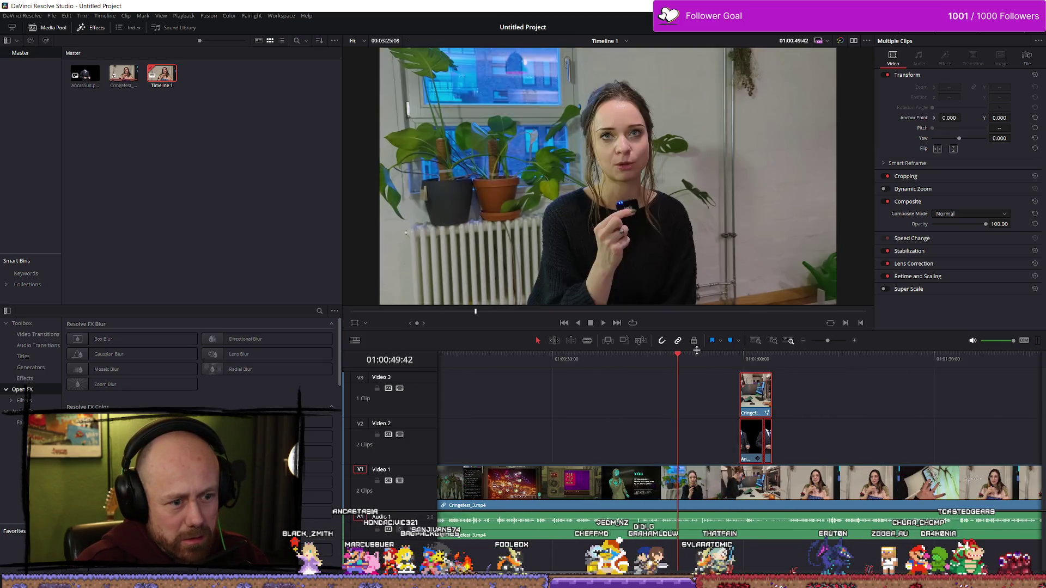
click(825, 362)
- Toggle the full-screen viewer on and off with P
key(p)
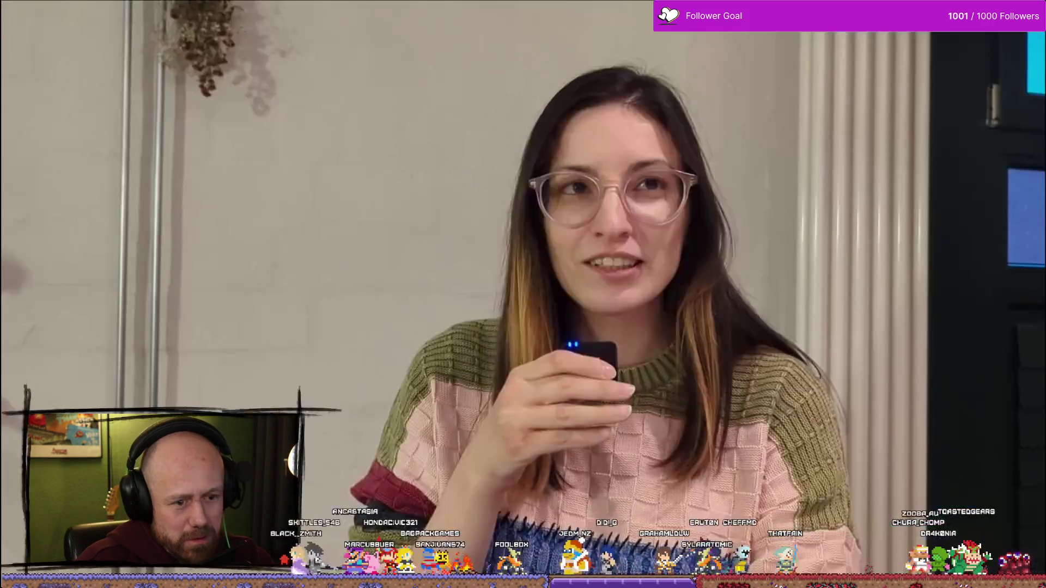
key(p)
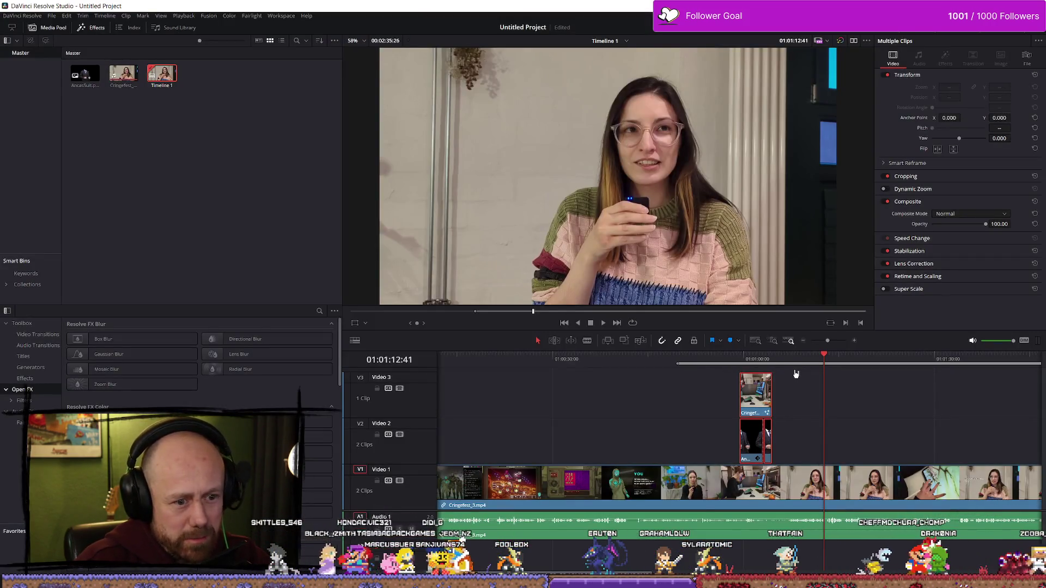
key(p)
key(p)
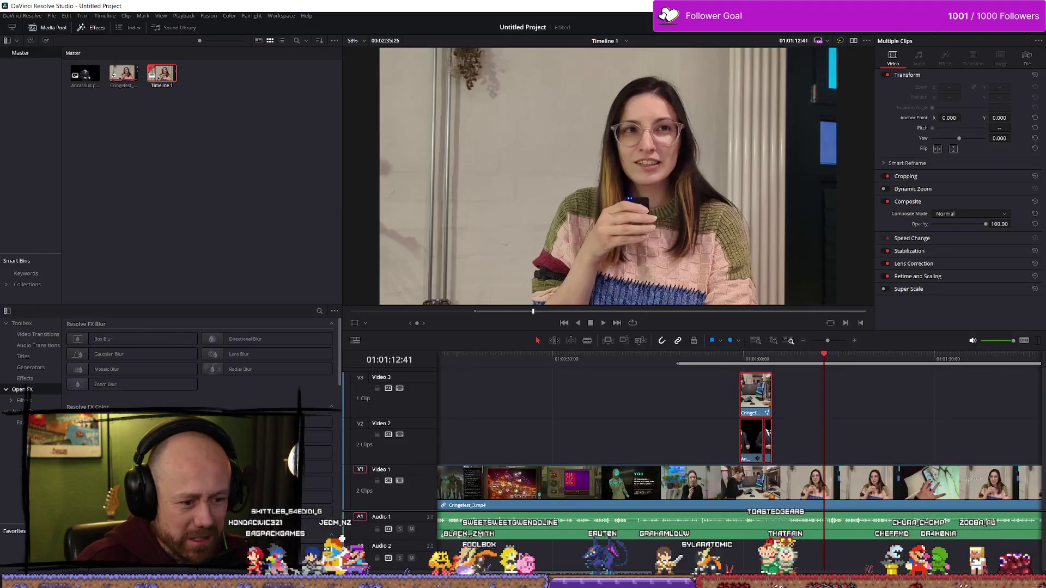
- Move the playhead to 01:01:11:13 and switch through Deliver to the Fairlight page
drag(679, 359, 815, 359)
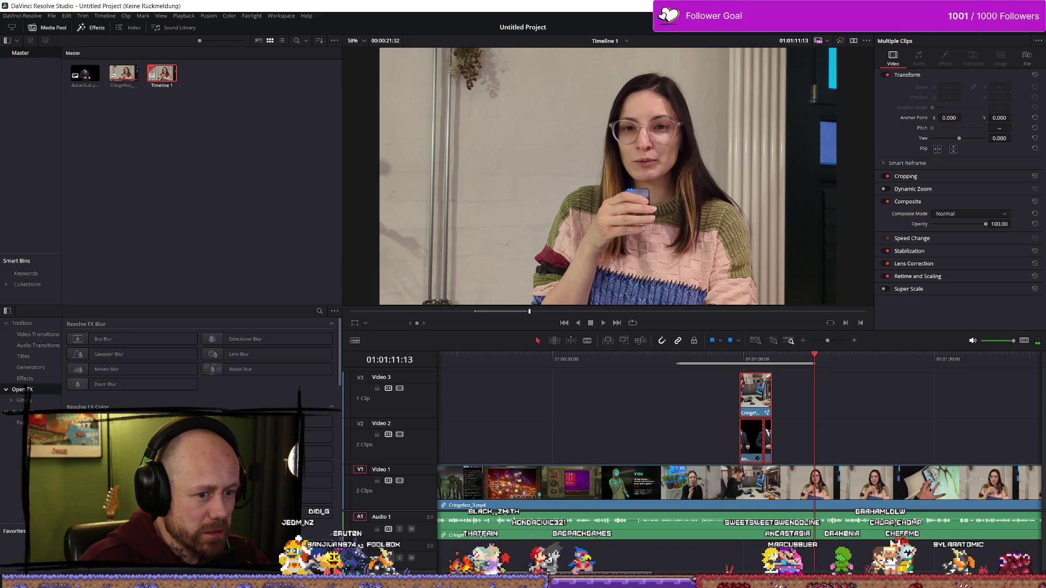
key(shift+8)
key(shift+7)
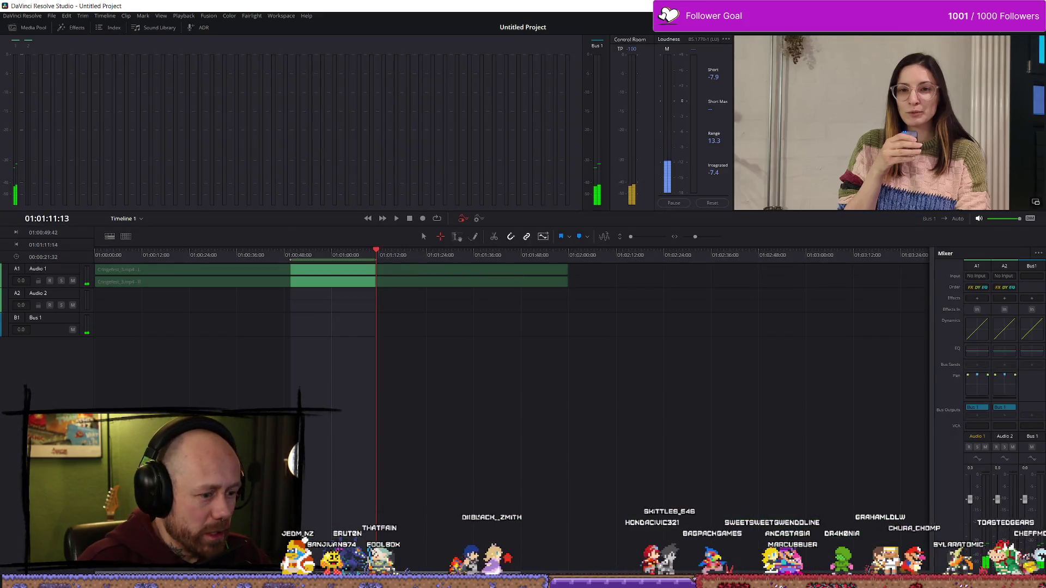
- On the Deliver page, name the render 'Test' and save it to the PortableSSD (F:) drive
key(shift+8)
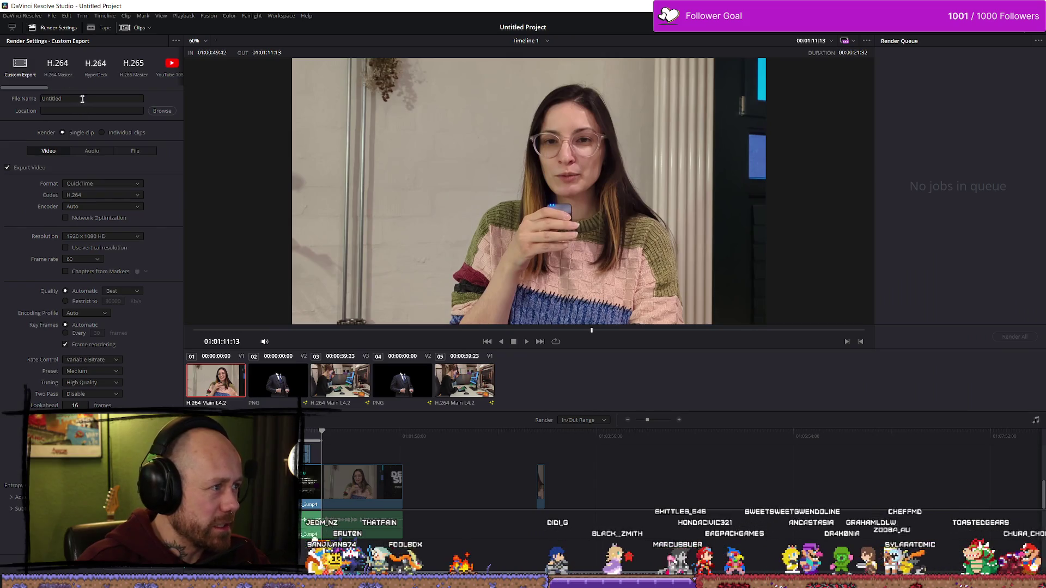
text(Test)
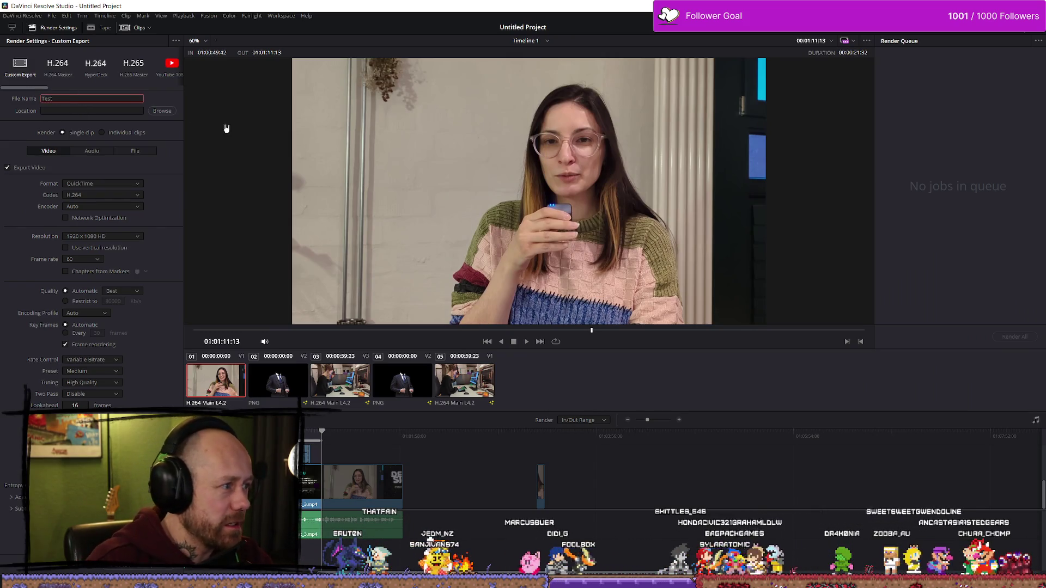
click(151, 110)
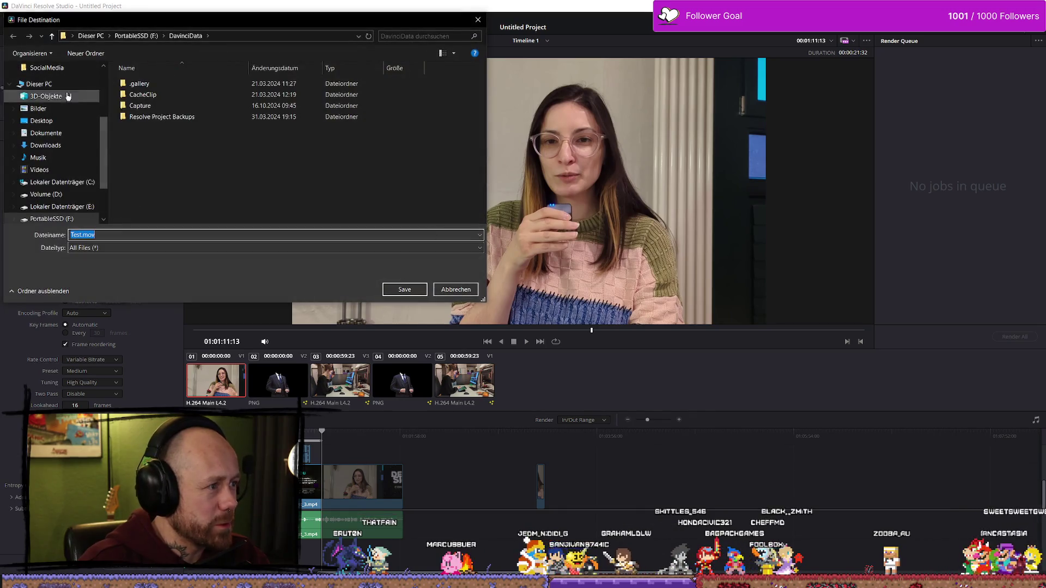
scroll(98, 217, down, 1)
click(55, 211)
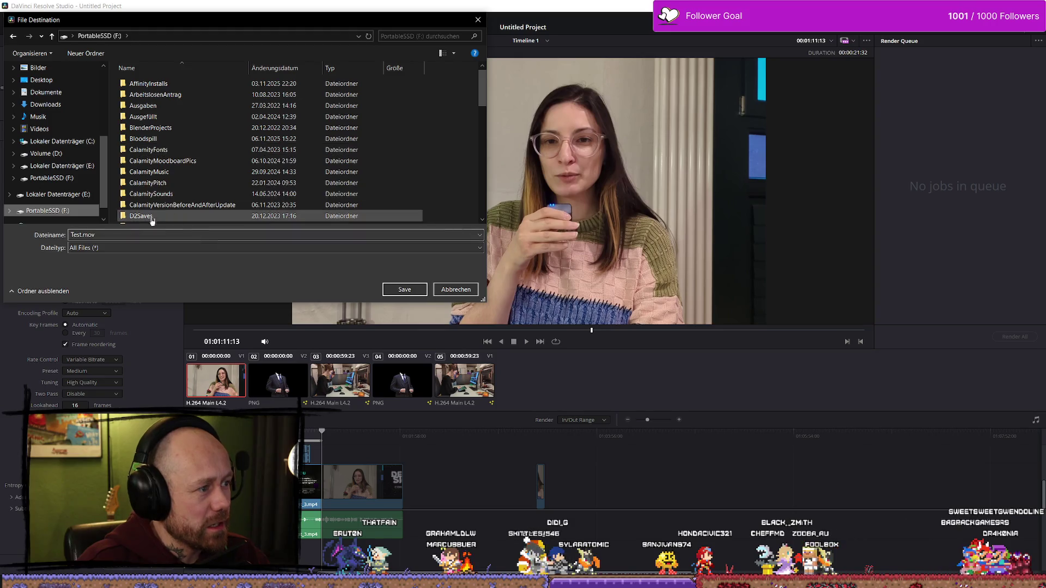
click(408, 290)
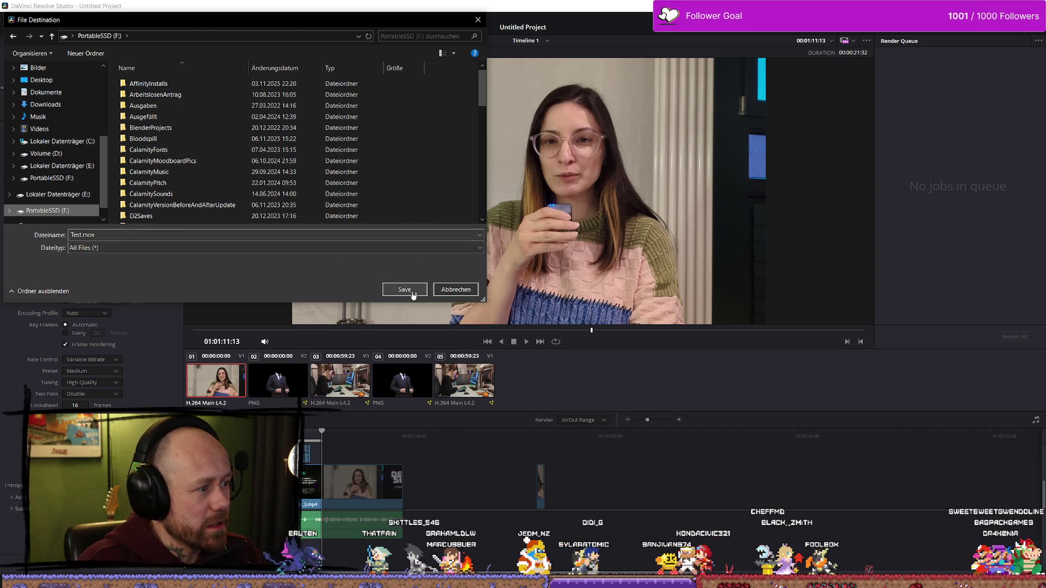
click(131, 185)
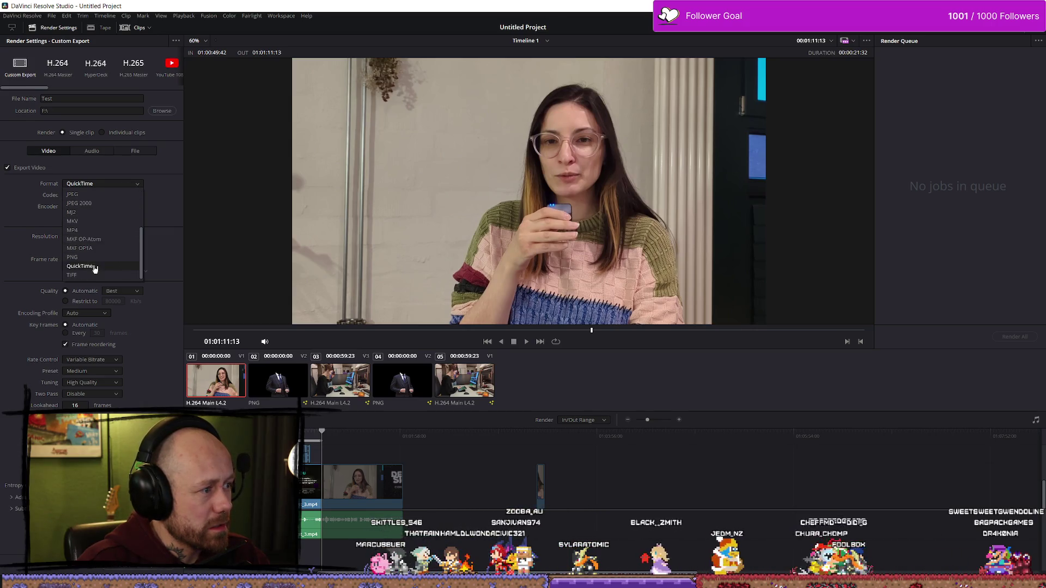
- Change the render format from QuickTime to MP4, keeping H.264 at 1920 x 1080 HD
scroll(93, 245, up, 3)
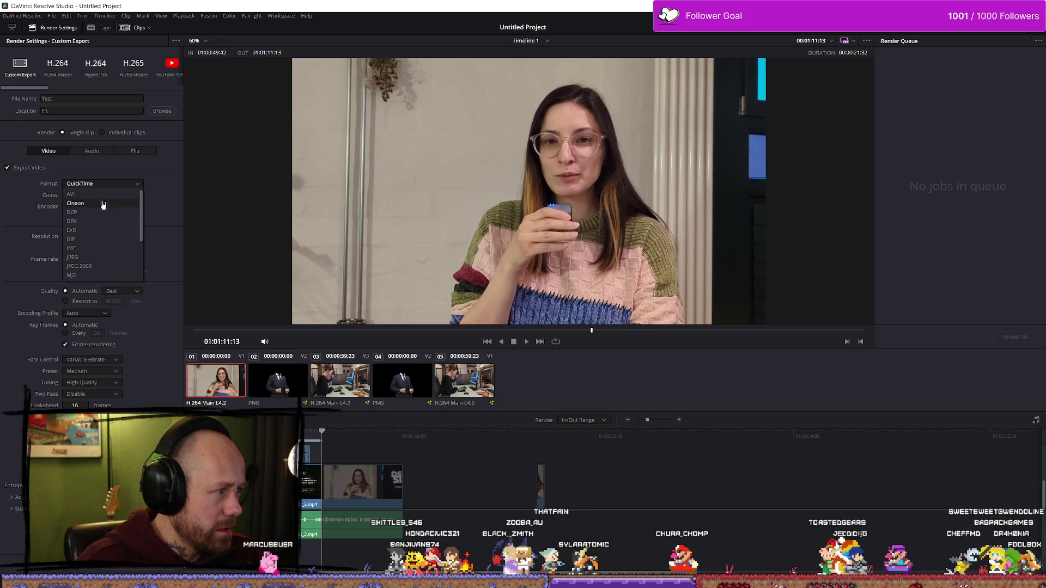
click(104, 184)
click(104, 195)
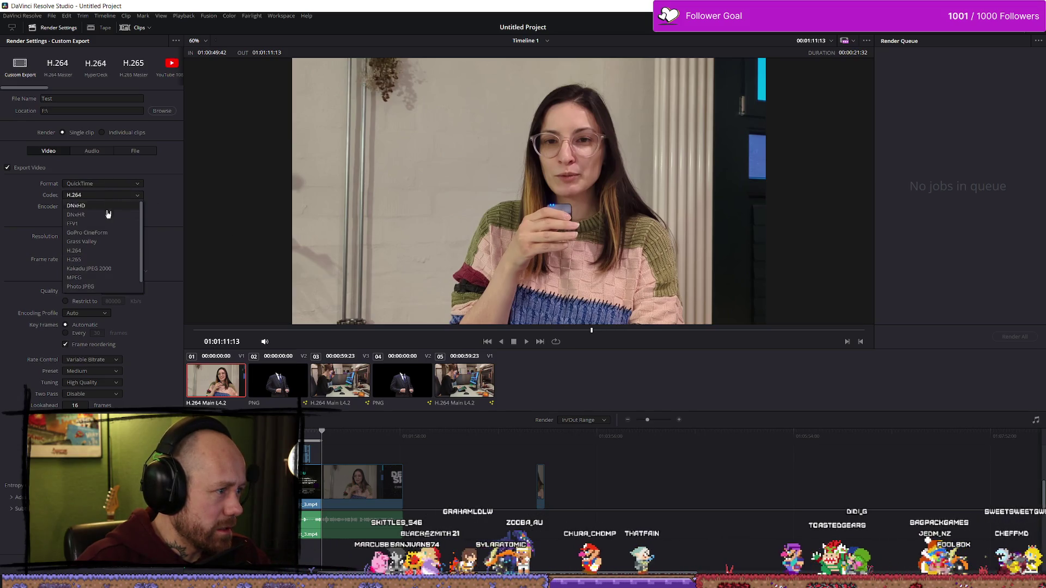
click(104, 254)
click(103, 184)
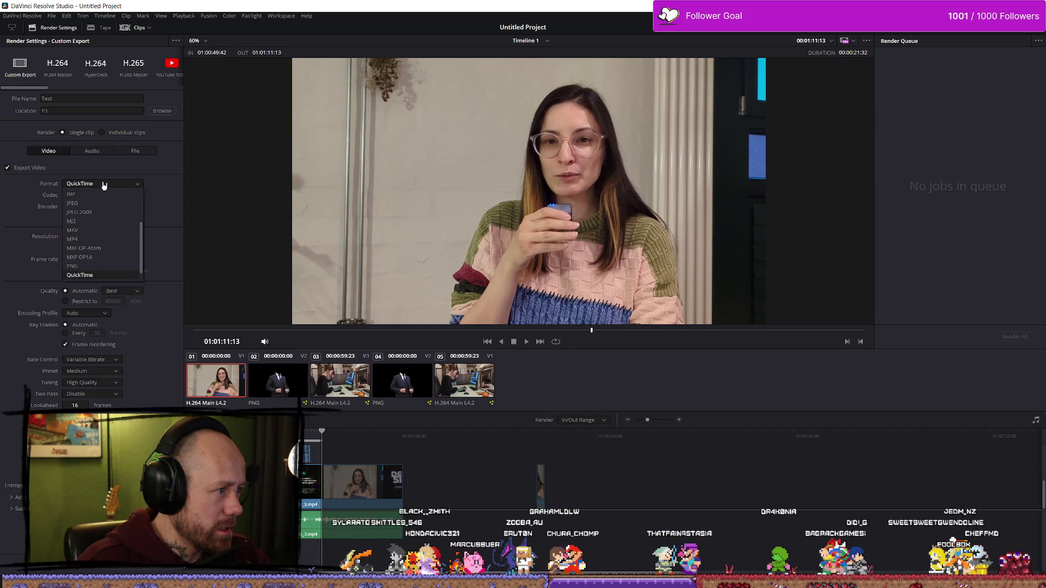
click(101, 239)
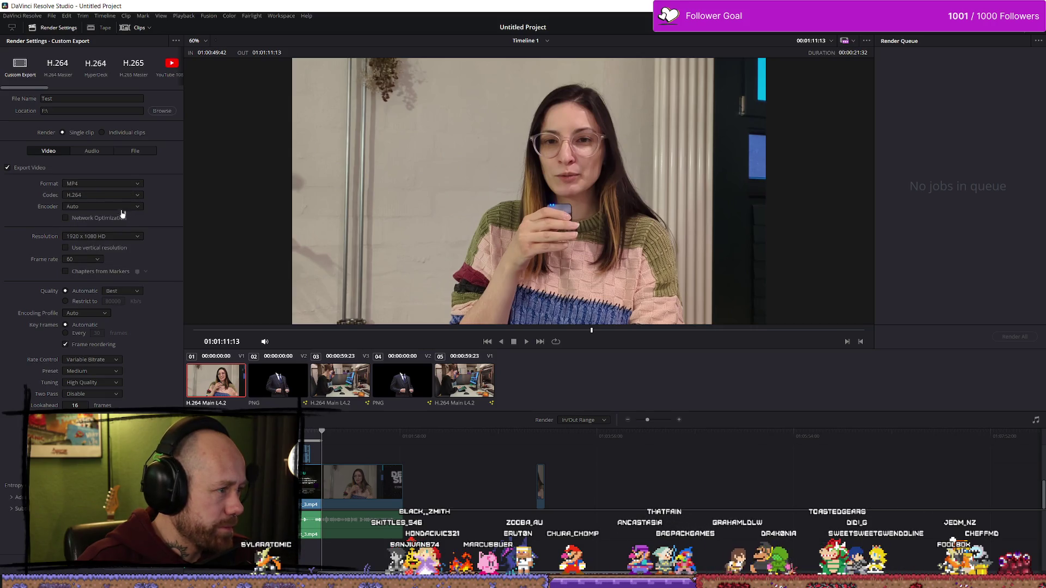
click(124, 237)
scroll(98, 319, down, 1)
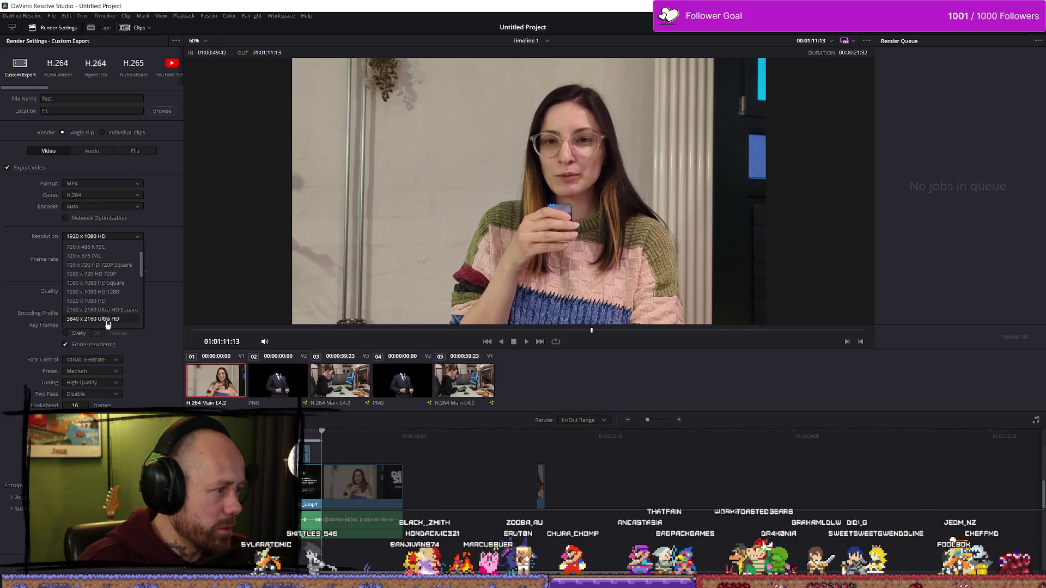
click(103, 304)
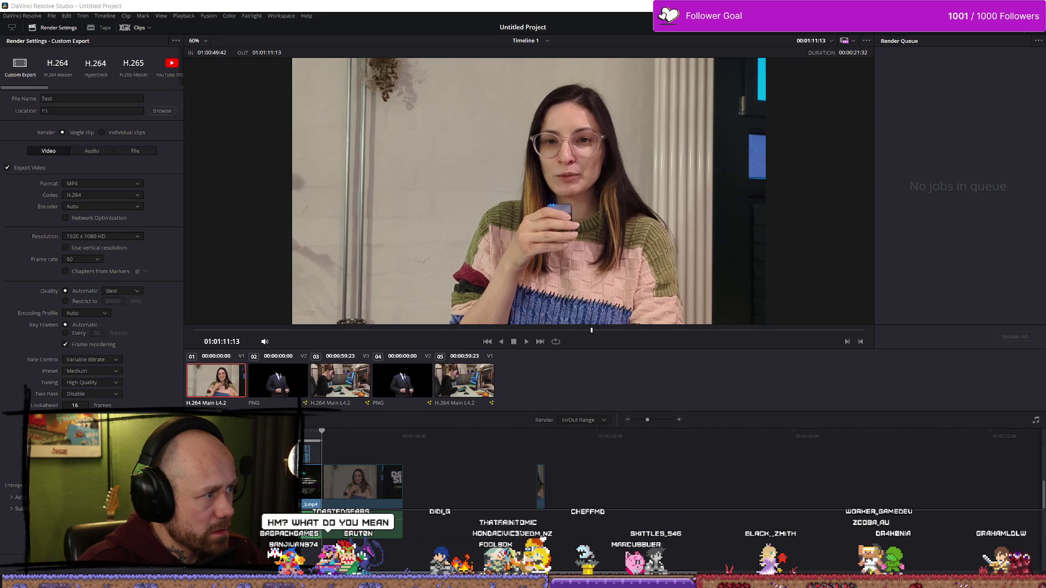
- Add the Test.mp4 job to the render queue and start Render All
click(144, 550)
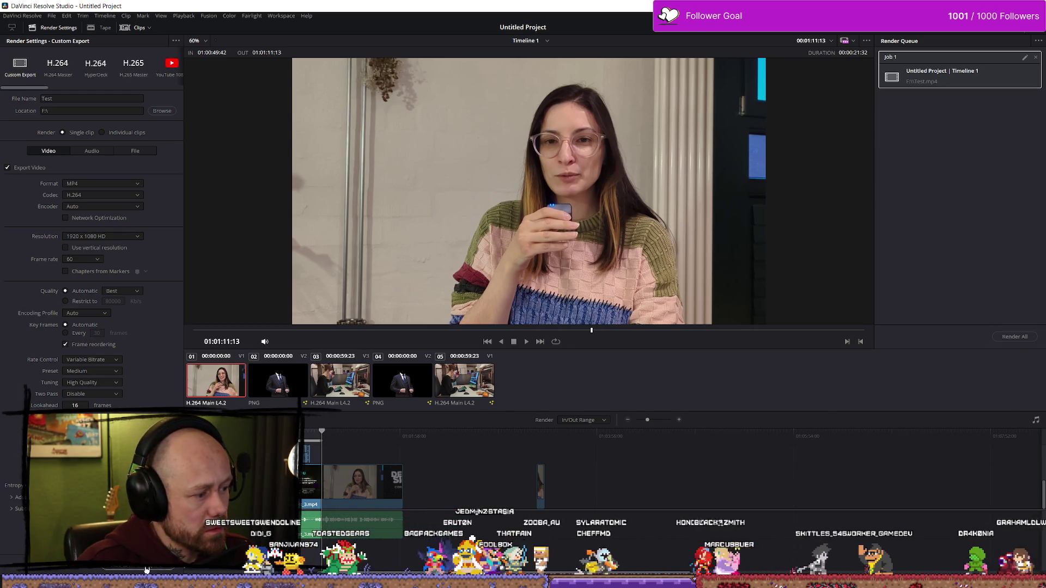
click(1023, 338)
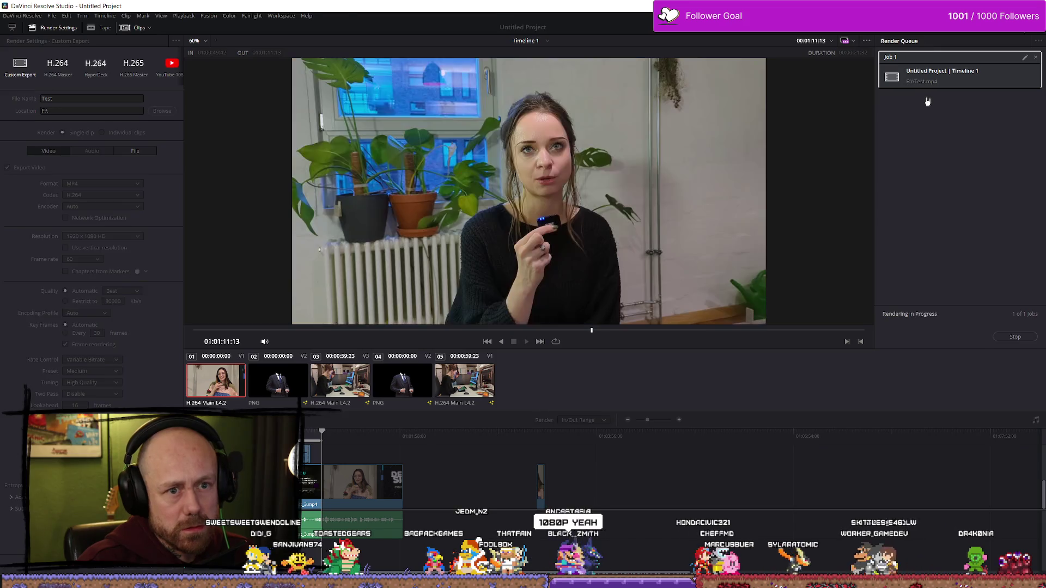
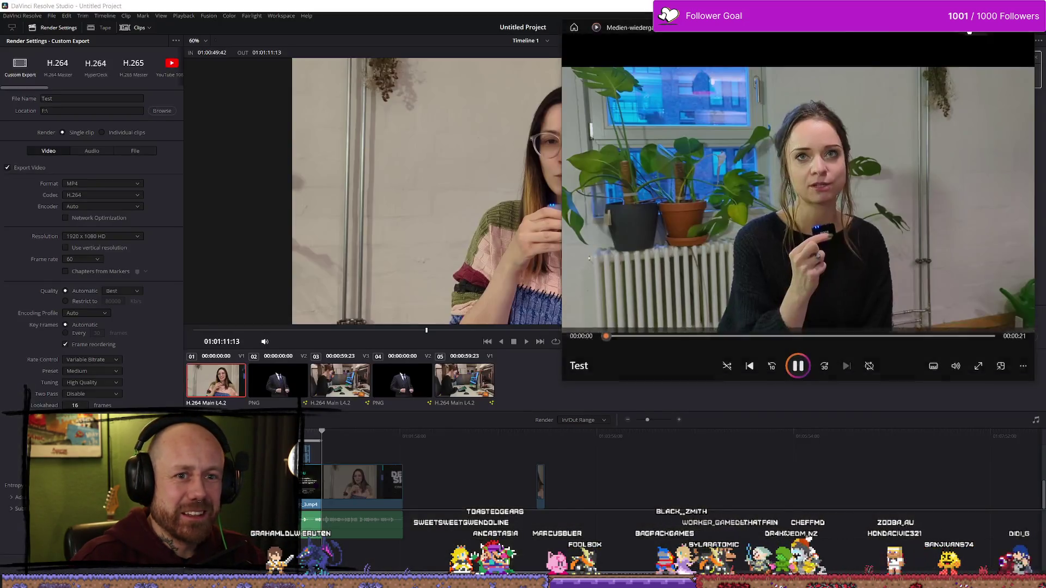
- Pause the rendered Test.mp4, watch it full screen while scrubbing, then exit and close Media Player
click(710, 289)
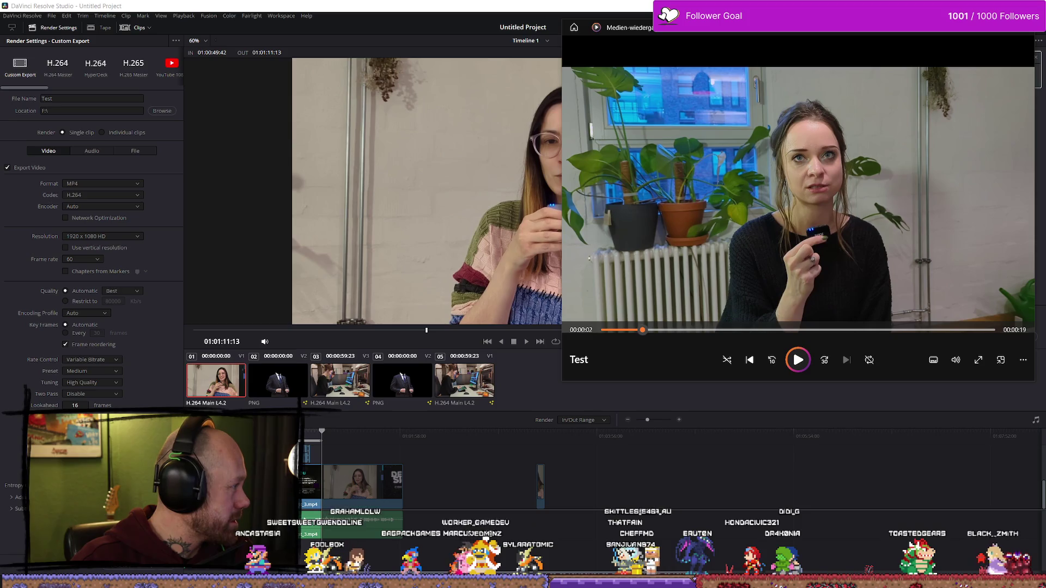
double_click(743, 230)
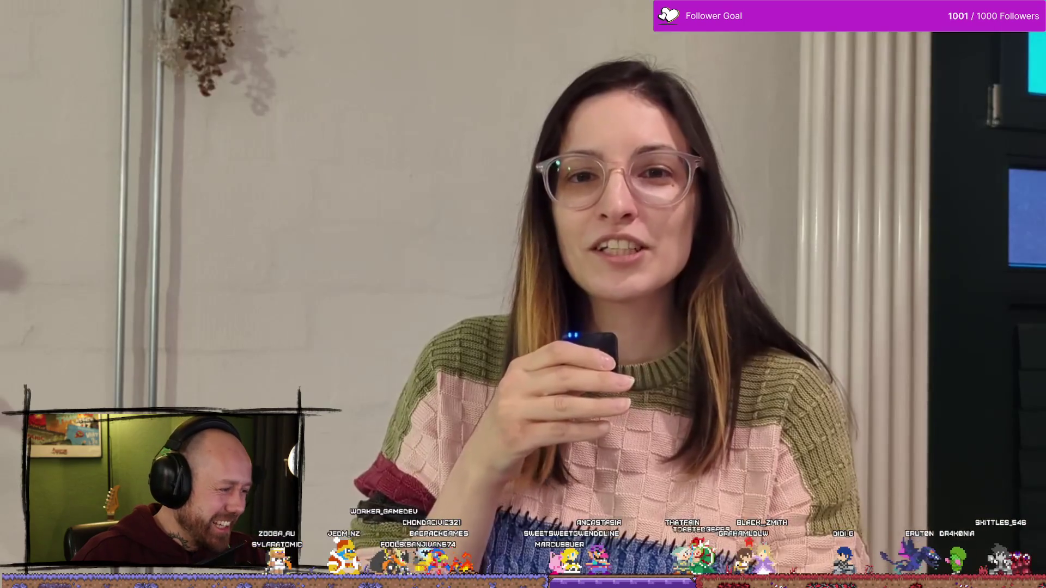
mouse_move(559, 512)
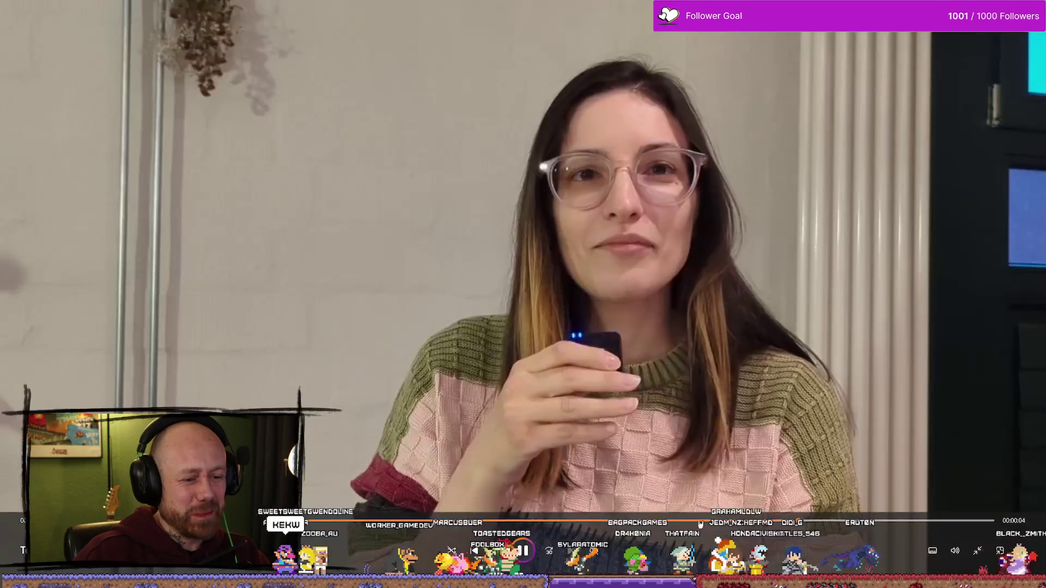
click(519, 521)
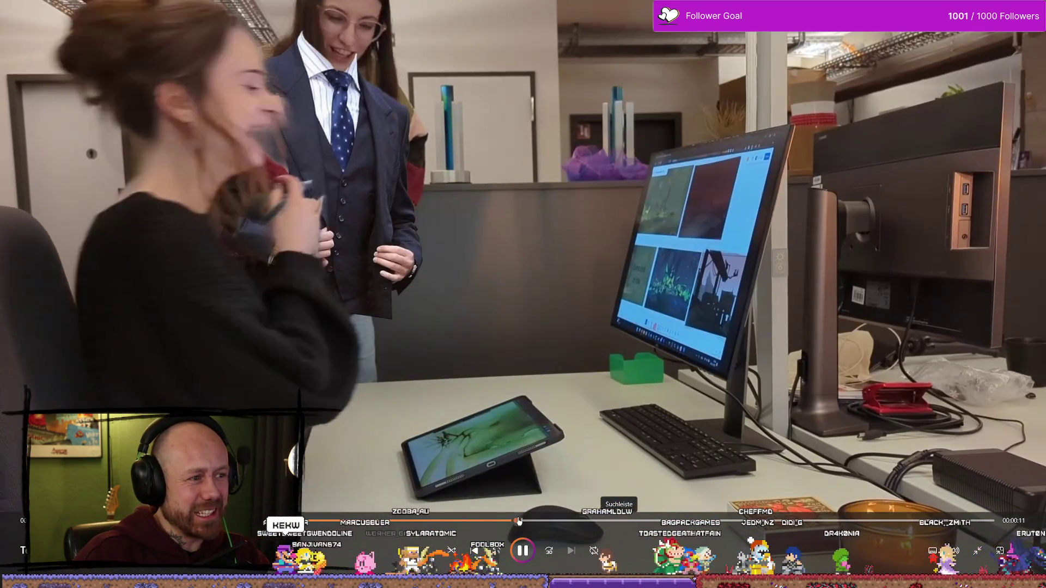
drag(519, 522, 552, 521)
drag(625, 518, 667, 517)
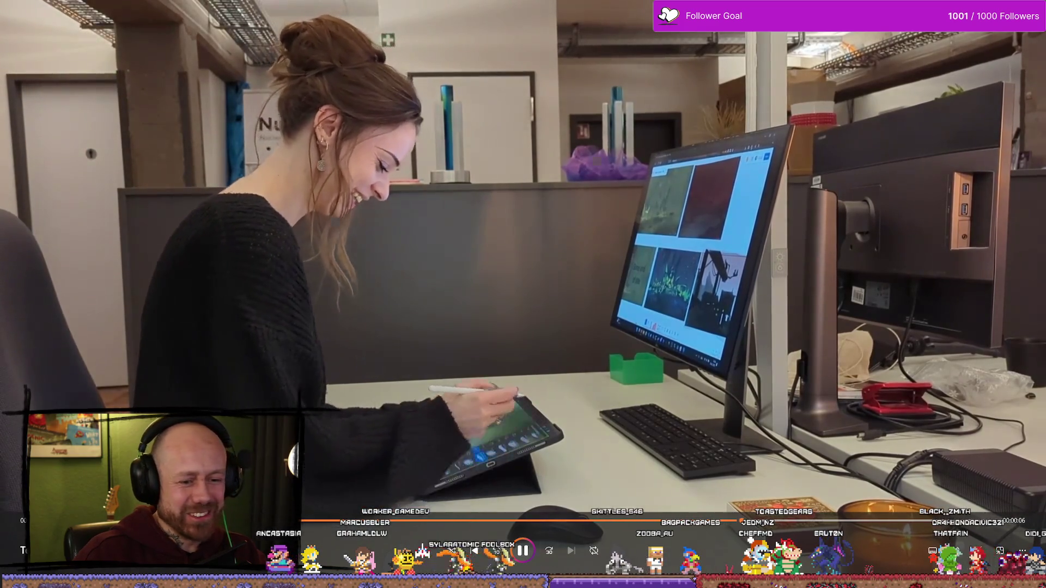
key(Escape)
key(alt+F4)
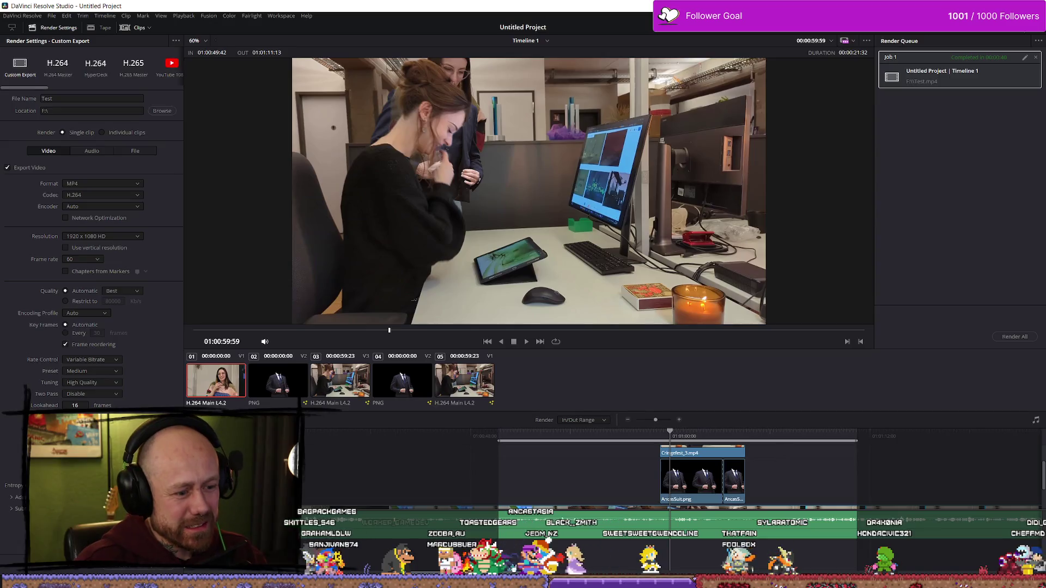
- Return to the Edit page and play the timeline to check the composite
key(shift+4)
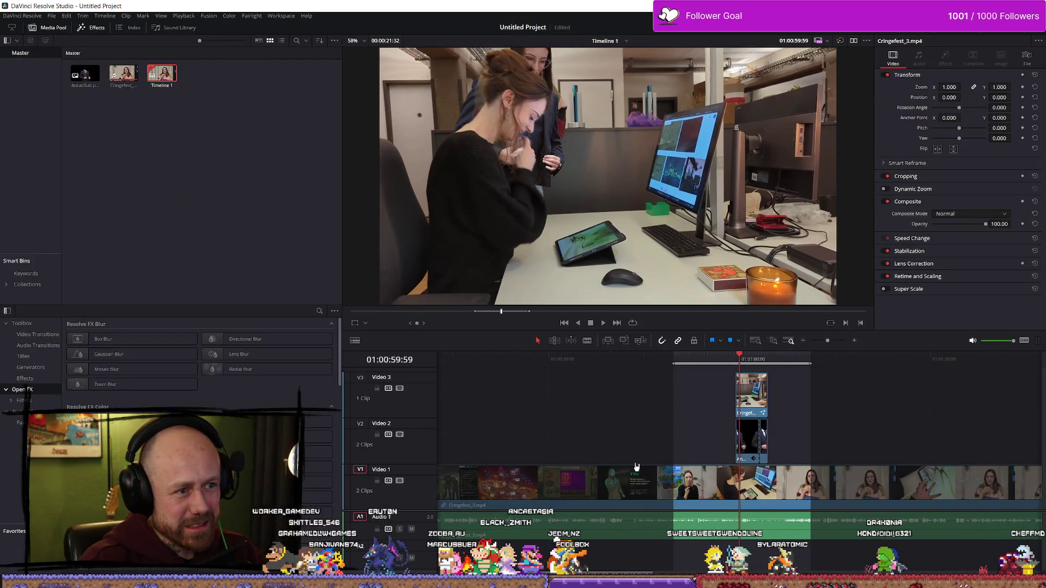
key(space)
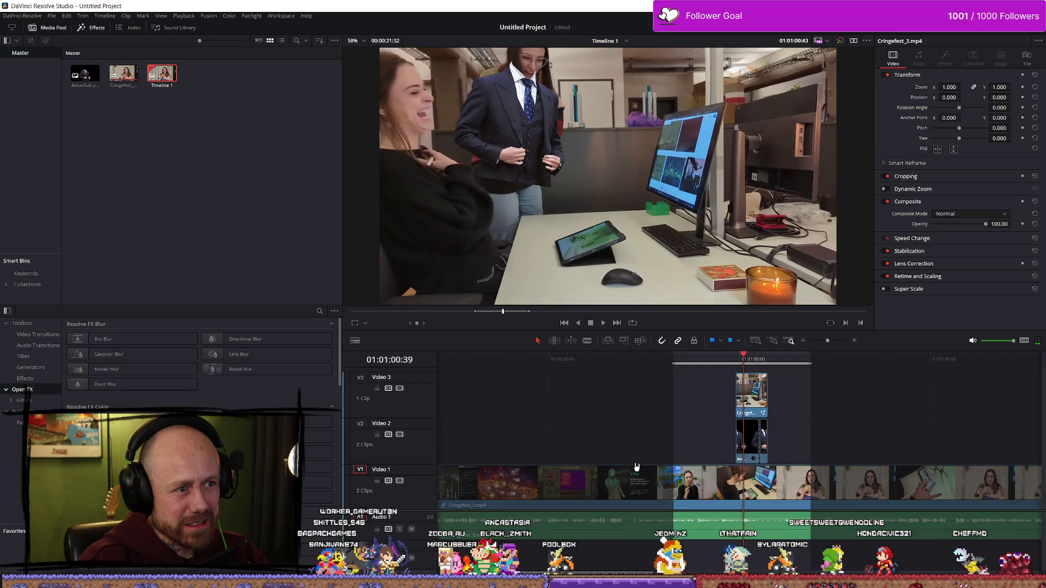
scroll(784, 381, up, 3)
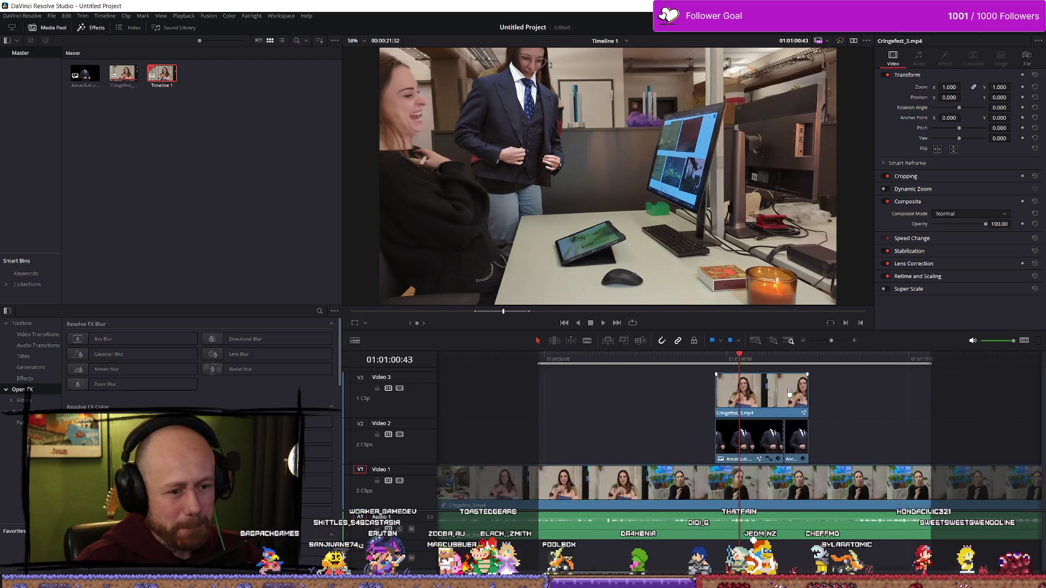
scroll(785, 381, up, 1)
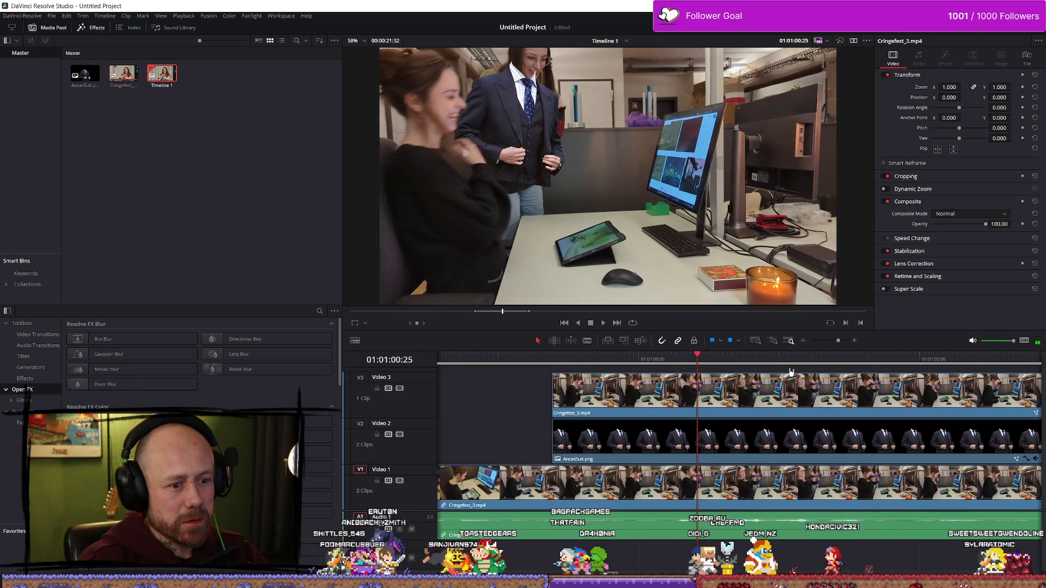
key(Right)
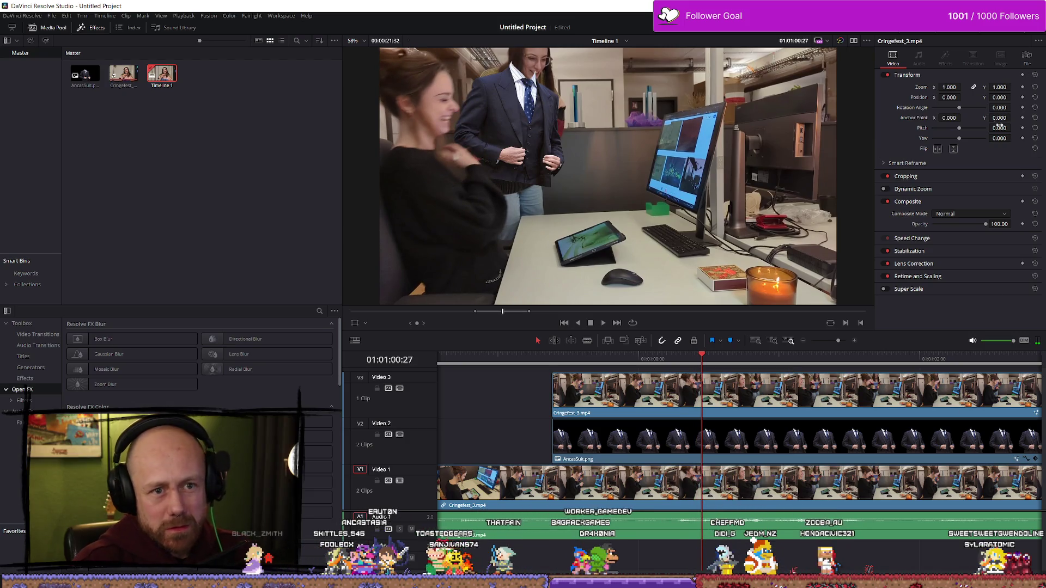
- Select the AncasSuit.png clip on V2 and put the playhead near 01:01:02:35
click(663, 431)
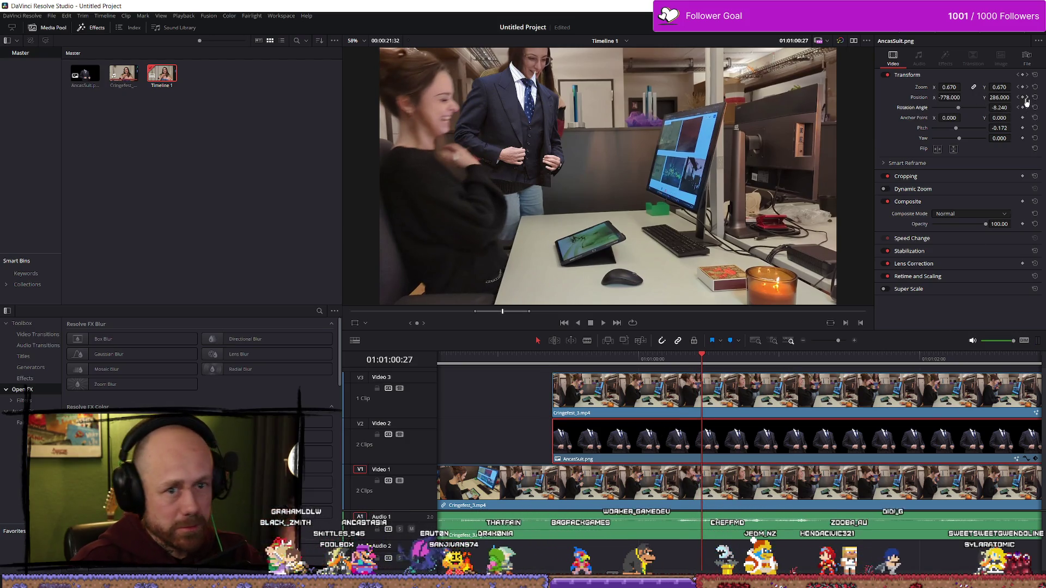
key(Down)
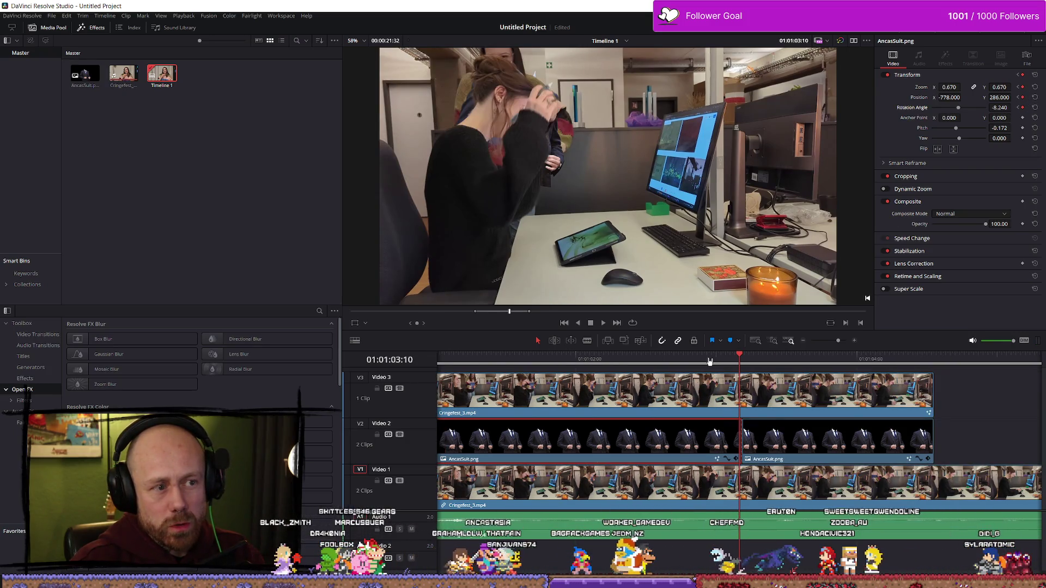
mouse_move(702, 360)
mouse_down()
mouse_move(645, 360)
mouse_move(764, 359)
mouse_move(457, 361)
mouse_move(659, 361)
mouse_move(496, 360)
mouse_move(558, 360)
mouse_up()
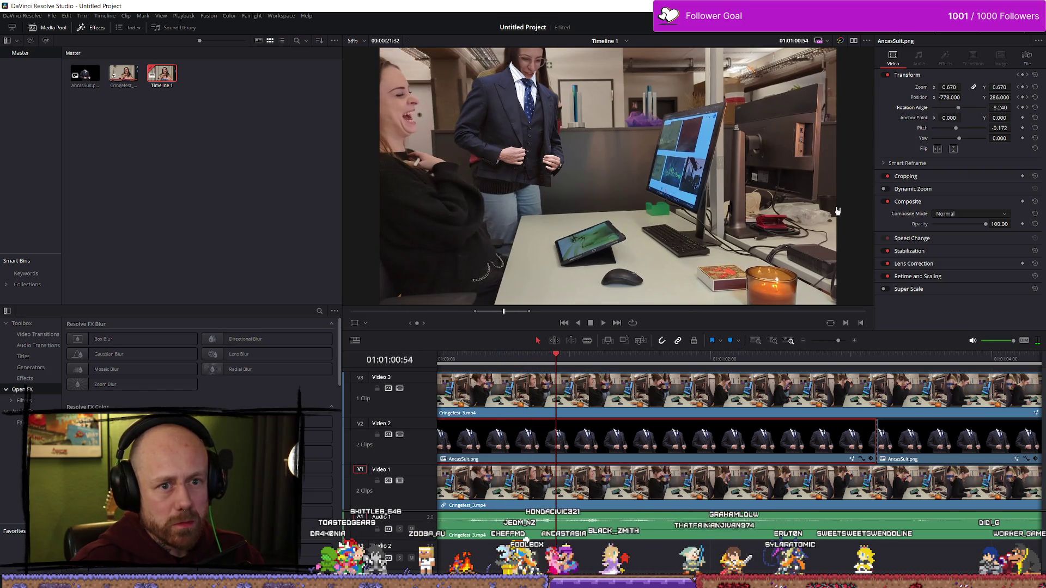
key(Left)
key(Left)
key(Left)
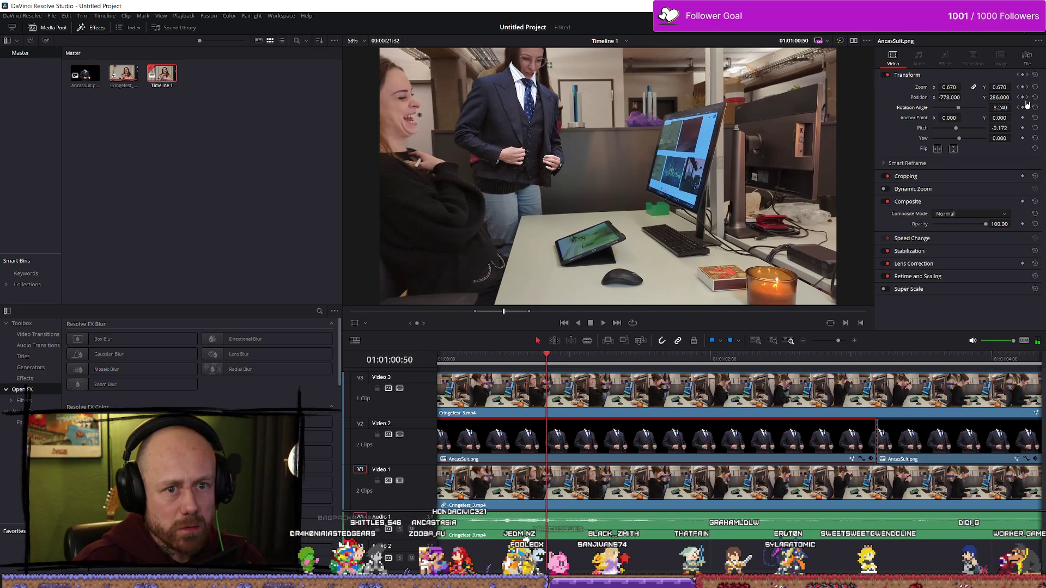
key(Right)
key(Right)
key(Right)
- Keyframe the suit's position onto her body, reaching X -778, Y 286, and review playback
drag(966, 98, 942, 97)
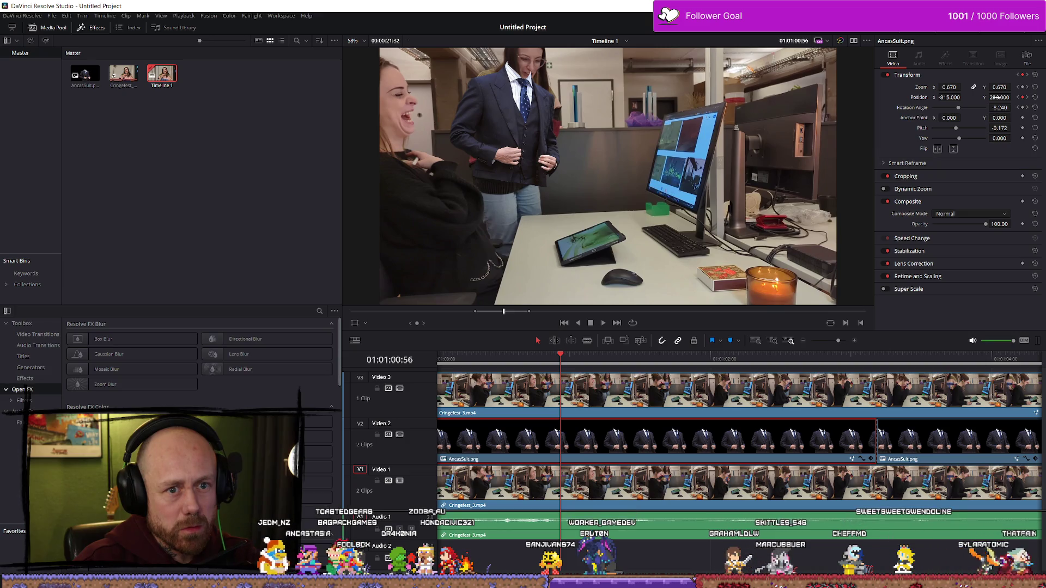
drag(963, 97, 1013, 98)
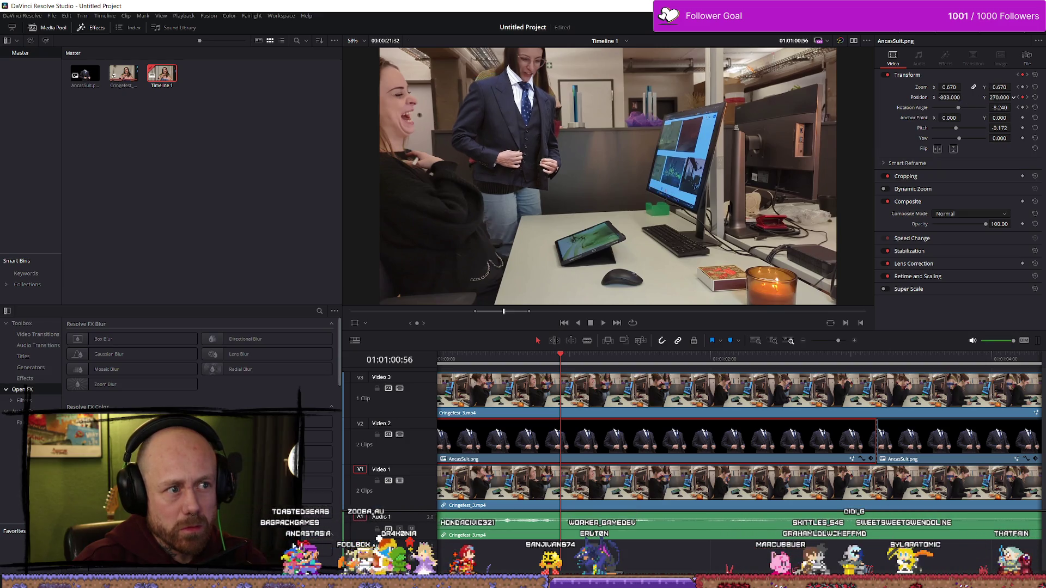
key(space)
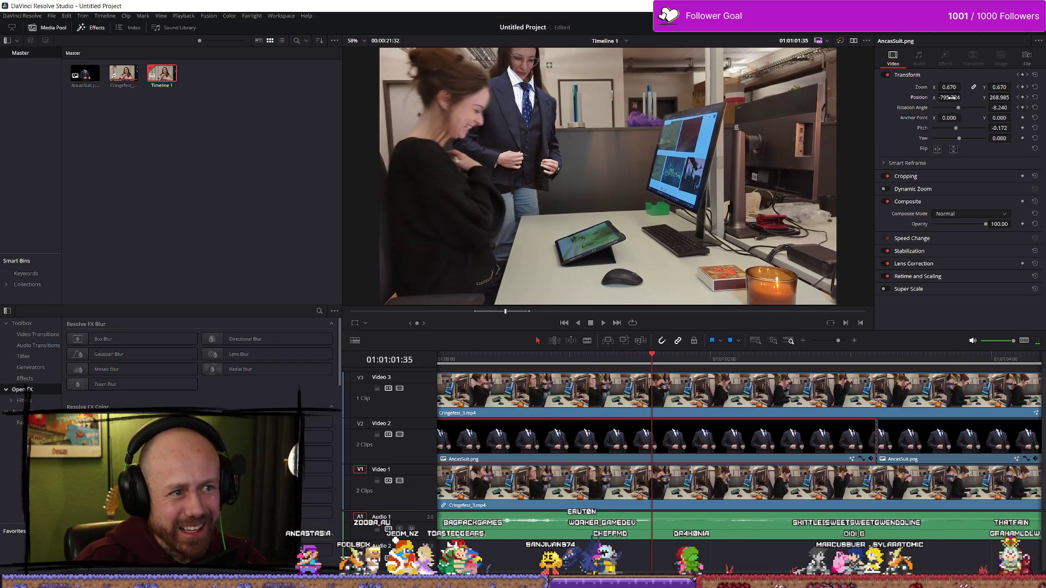
drag(963, 97, 952, 97)
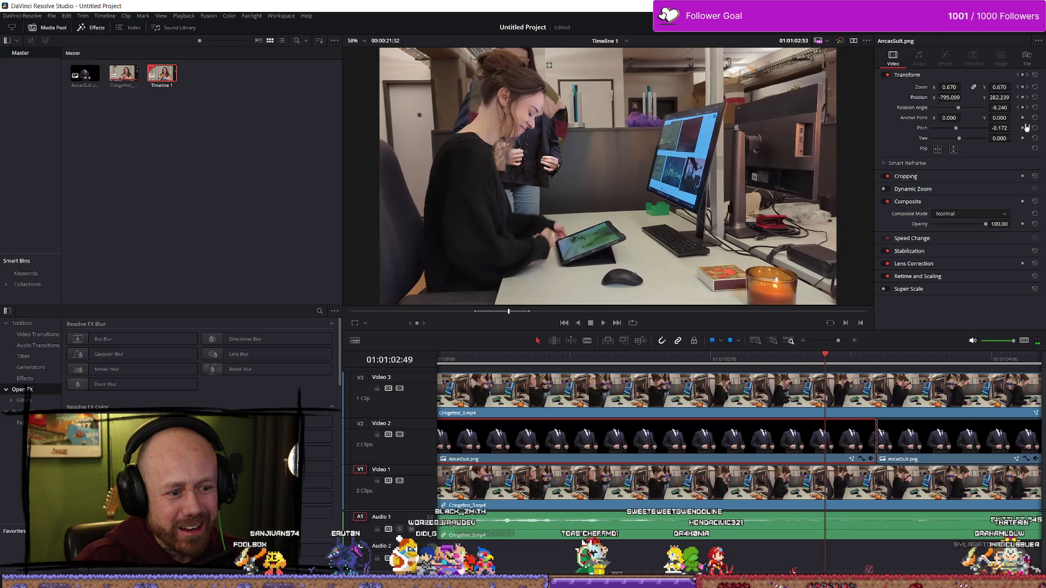
key(j)
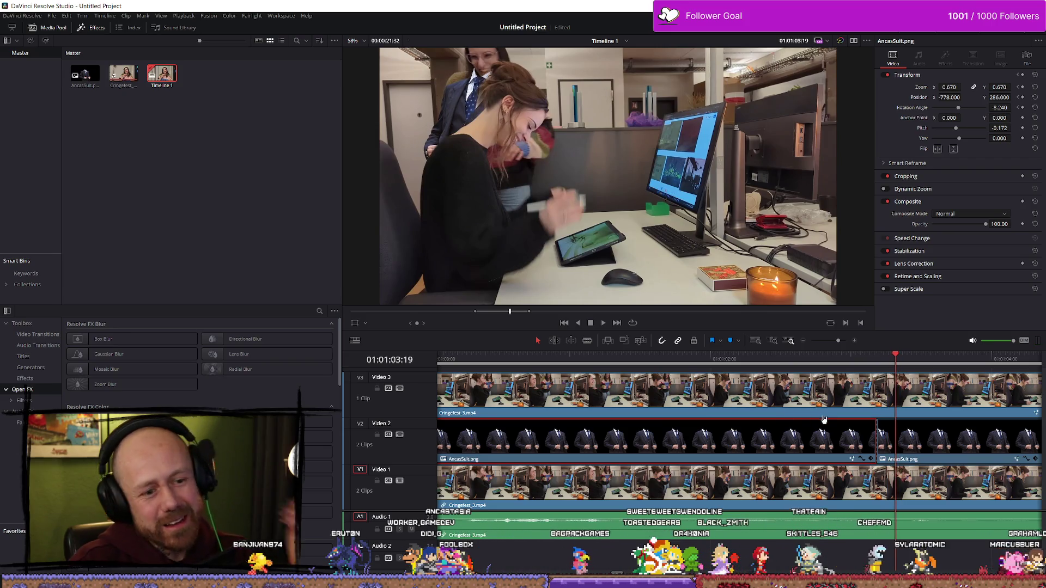
click(785, 415)
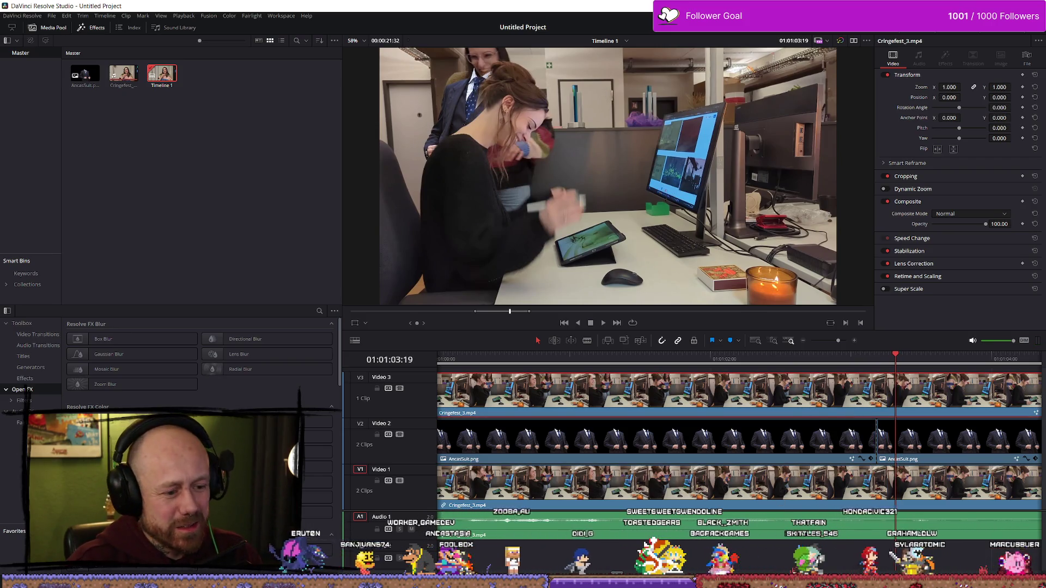
- On the Fusion page, paint two Magic Mask strokes down the woman's back and body
key(shift+5)
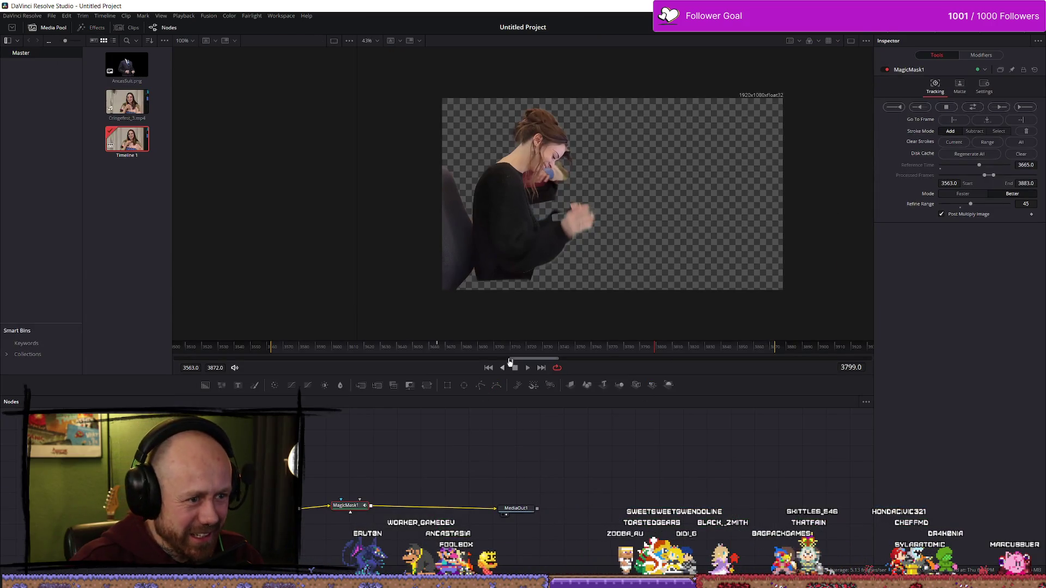
scroll(553, 294, up, 4)
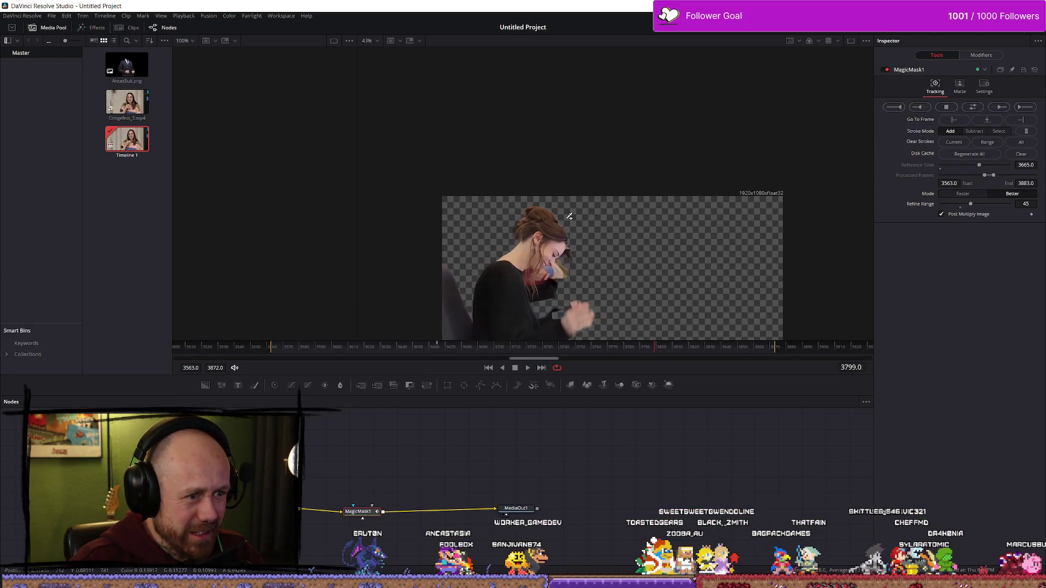
scroll(554, 294, down, 2)
mouse_move(544, 192)
mouse_down()
mouse_move(507, 220)
mouse_move(502, 262)
mouse_move(531, 290)
mouse_move(569, 278)
mouse_up()
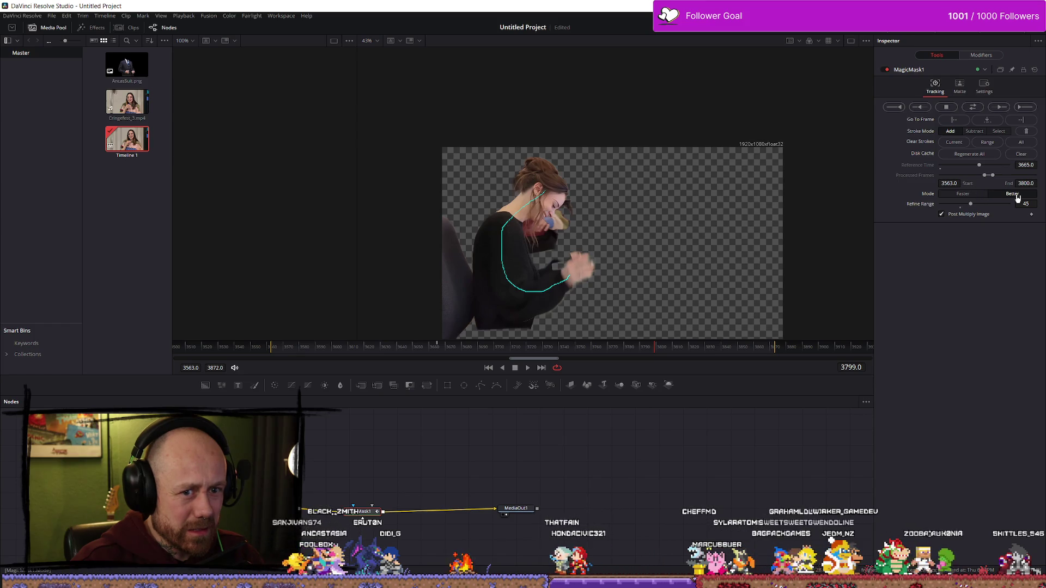
mouse_move(543, 203)
mouse_down()
mouse_move(502, 235)
mouse_move(506, 288)
mouse_move(521, 282)
mouse_up()
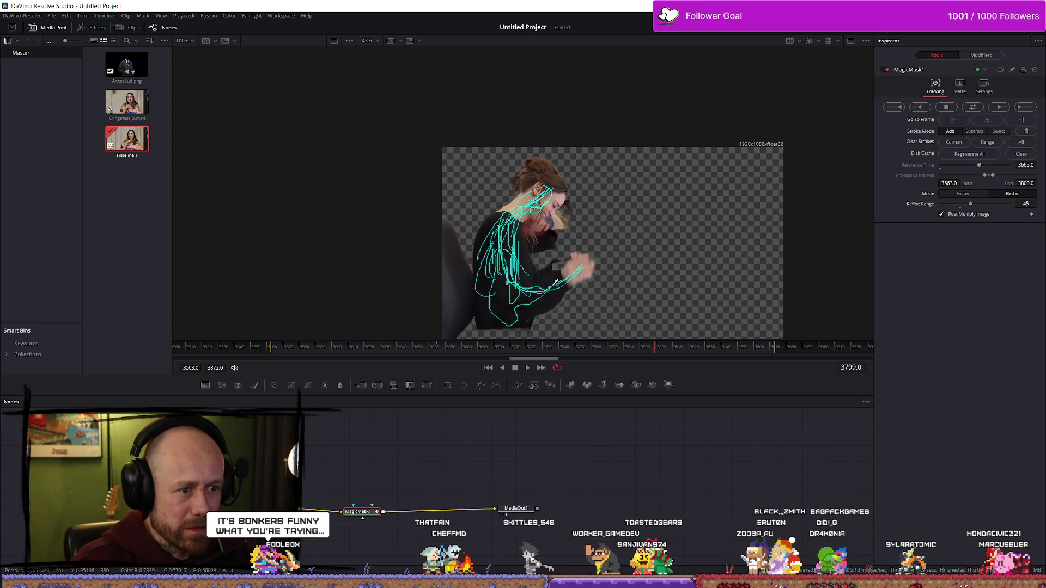
scroll(569, 238, up, 3)
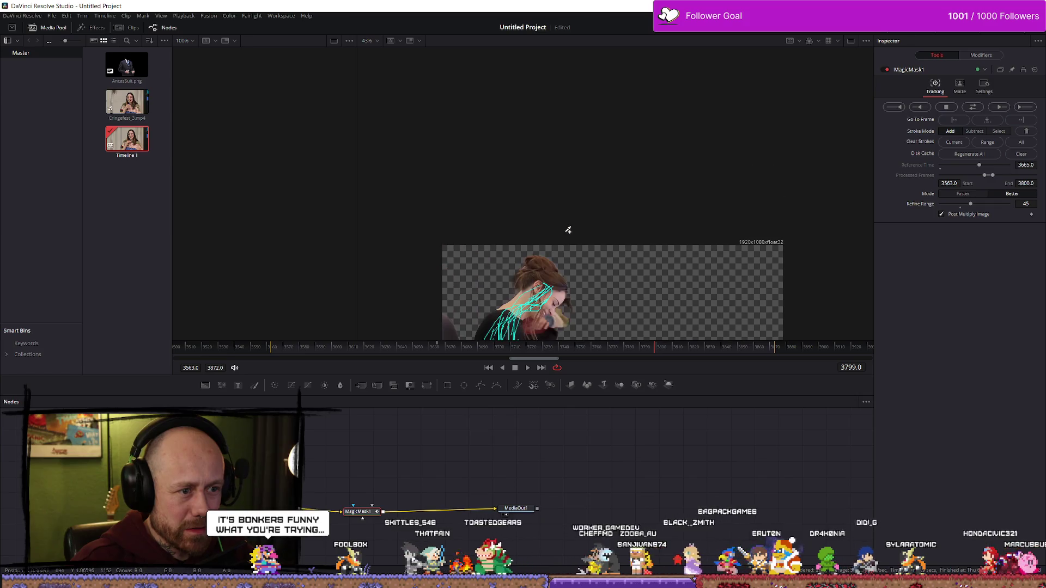
scroll(567, 229, down, 4)
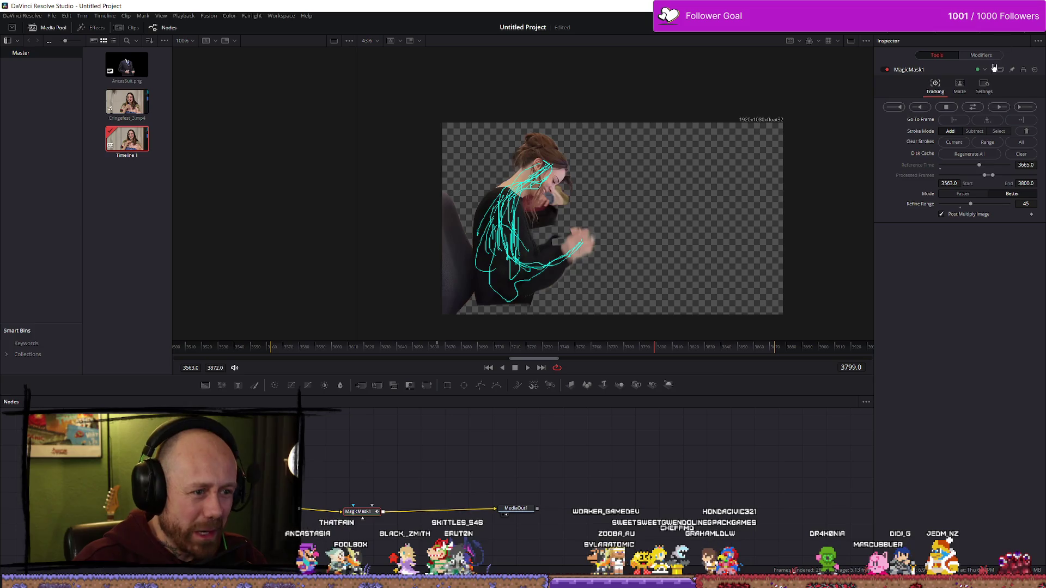
key(shift+4)
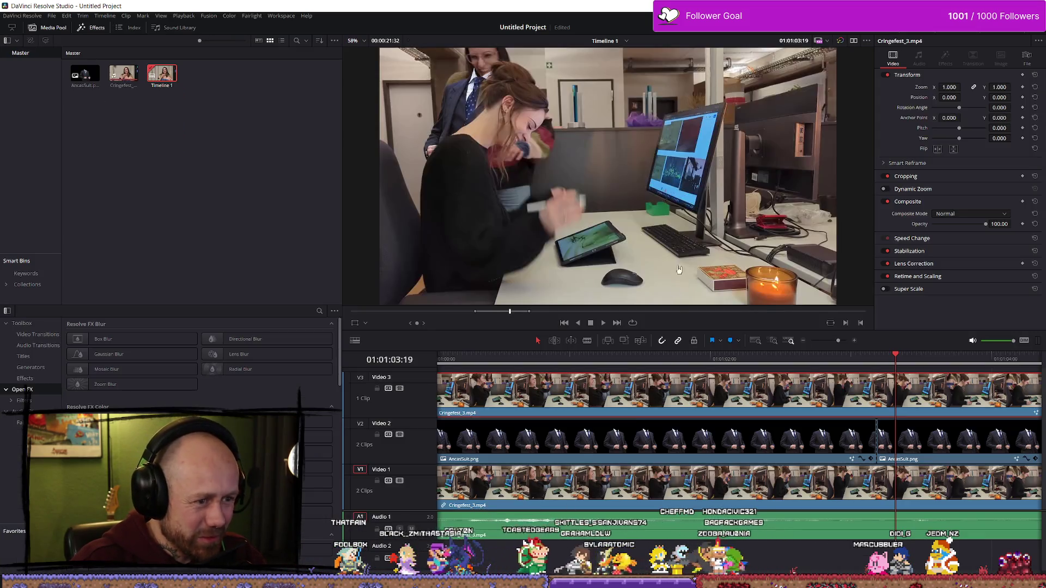
- Add a new render job on the Deliver page, replacing the existing Test.mp4
scroll(675, 391, down, 5)
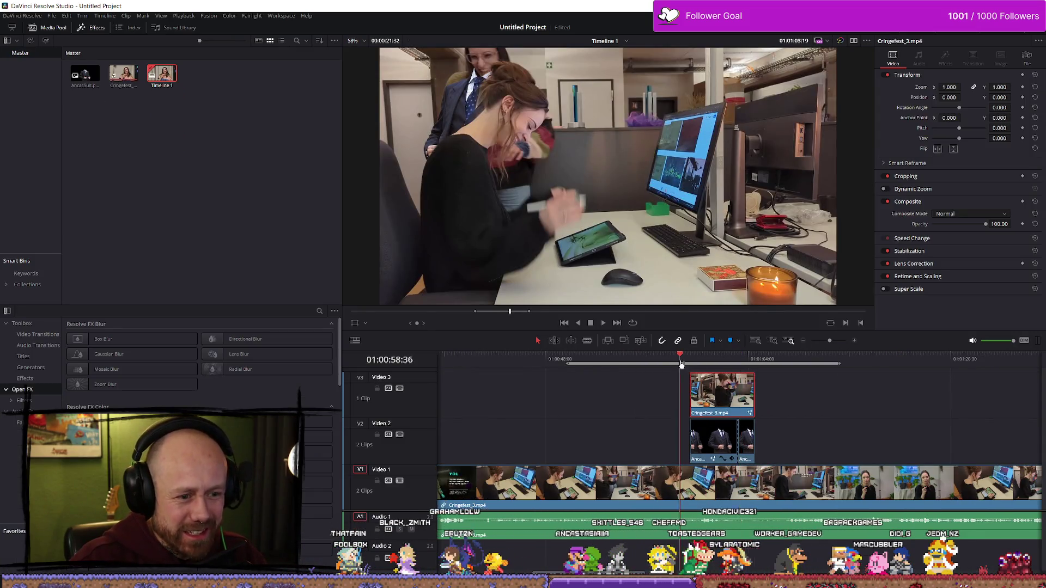
click(783, 360)
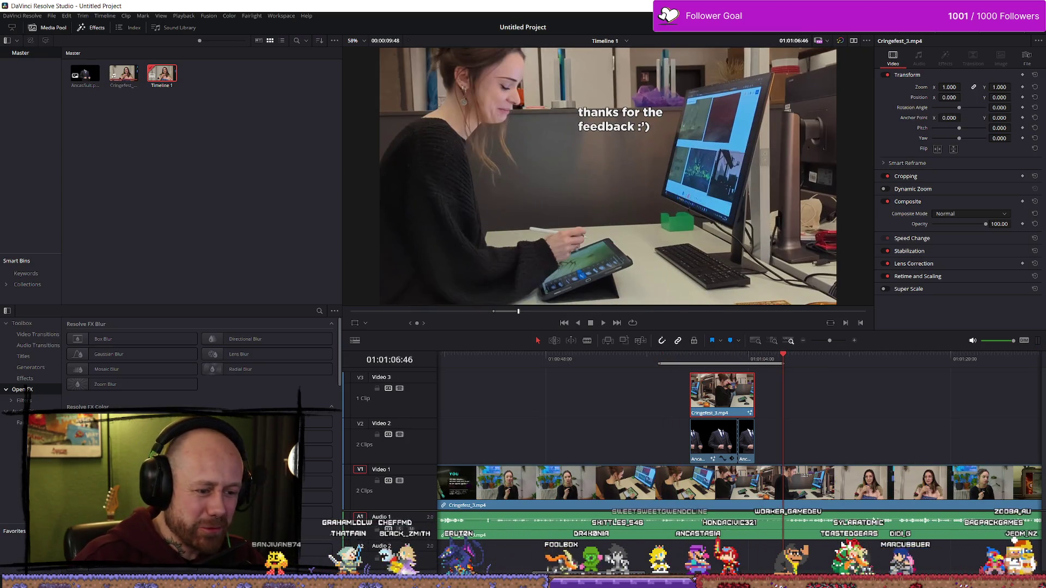
key(shift+8)
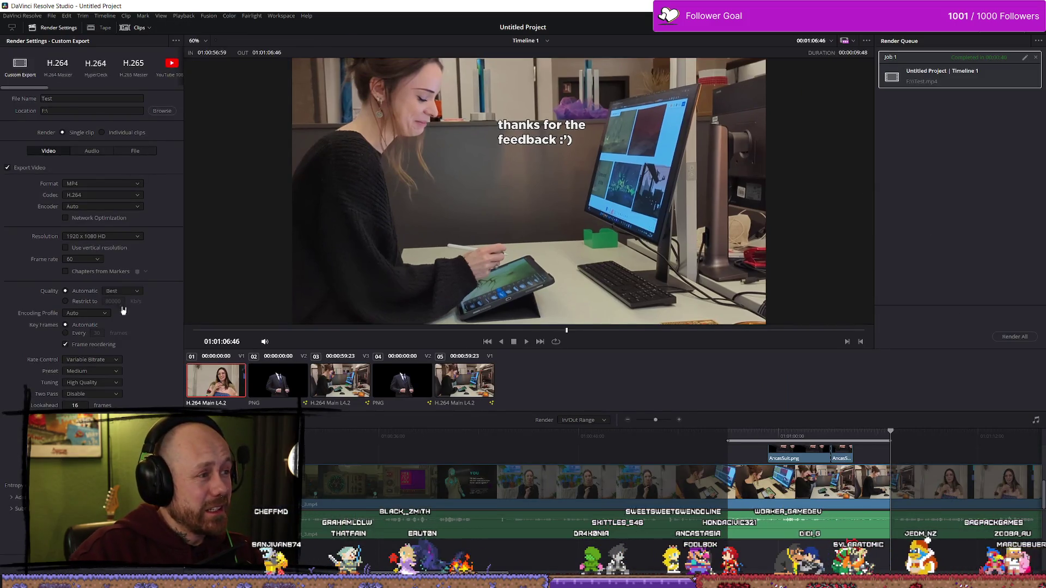
click(1014, 336)
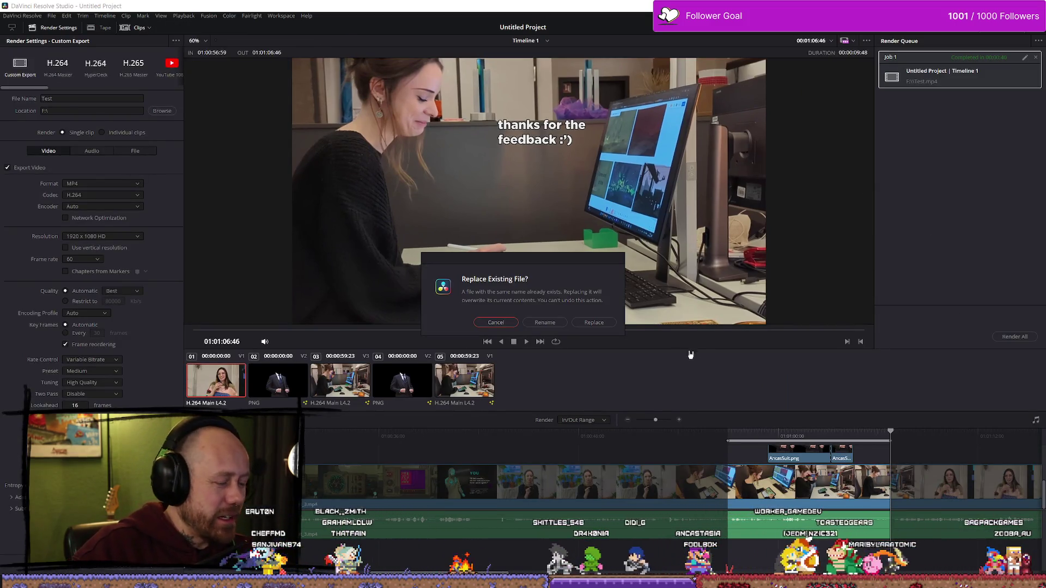
click(593, 322)
- Render all queued jobs, review the export, then scrub around 01:01:03:11 and return to Edit
click(1014, 336)
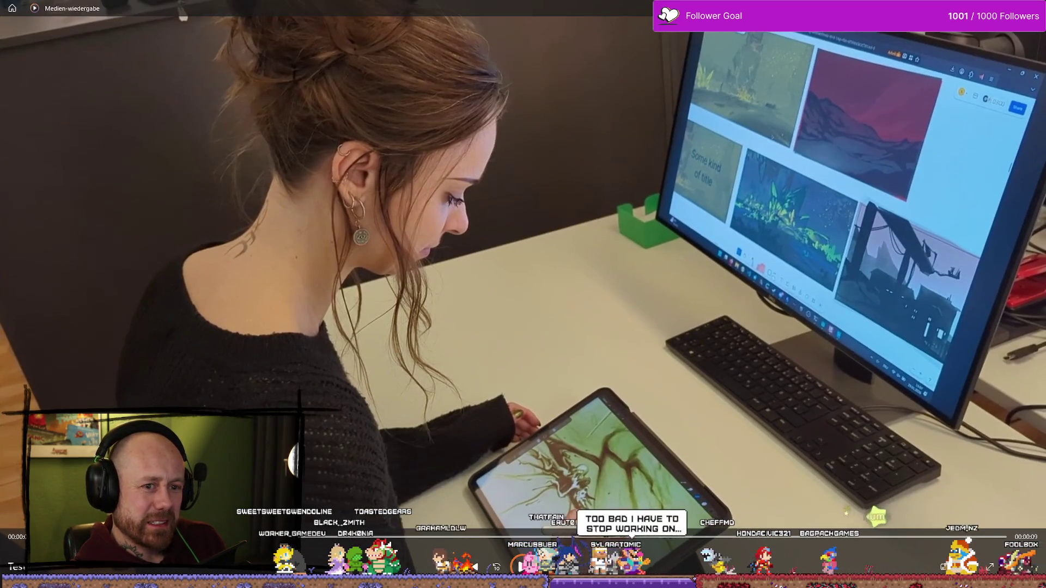
key(alt+Tab)
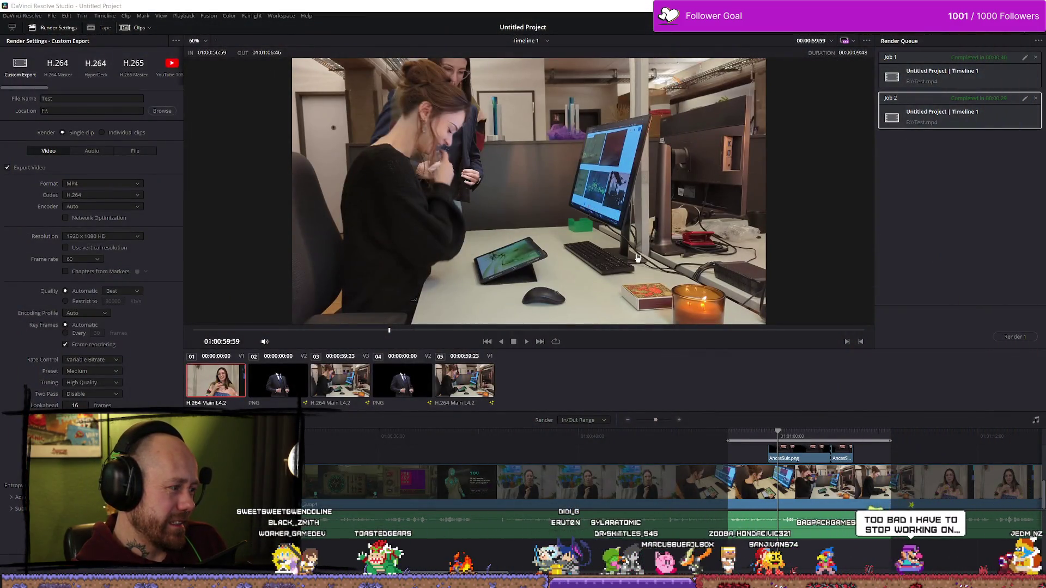
click(768, 436)
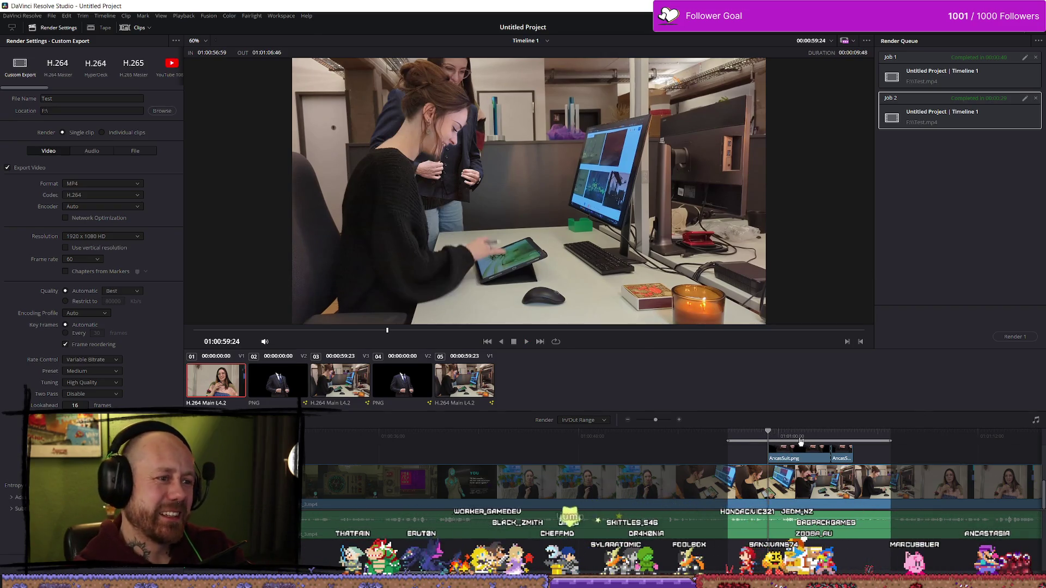
scroll(823, 448, right, 3)
click(735, 436)
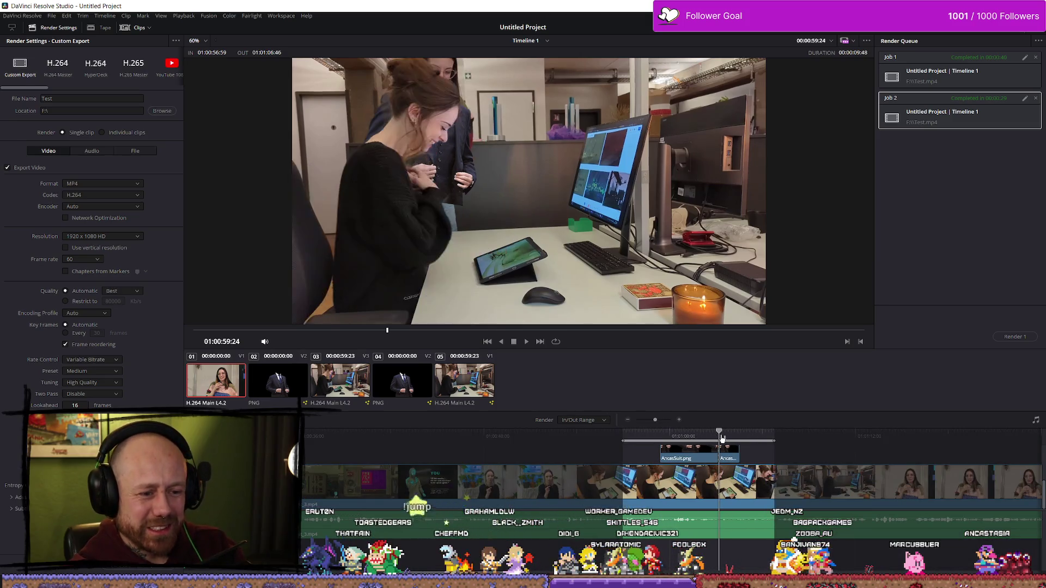
scroll(708, 436, up, 5)
mouse_move(721, 437)
mouse_down()
mouse_move(836, 437)
mouse_move(664, 438)
mouse_move(699, 437)
mouse_up()
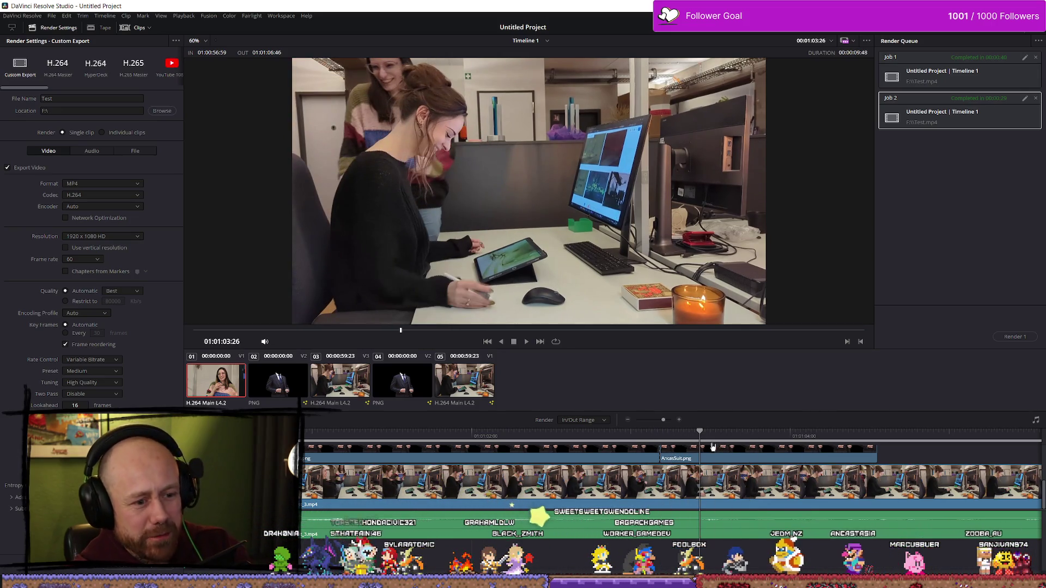
scroll(670, 469, left, 5)
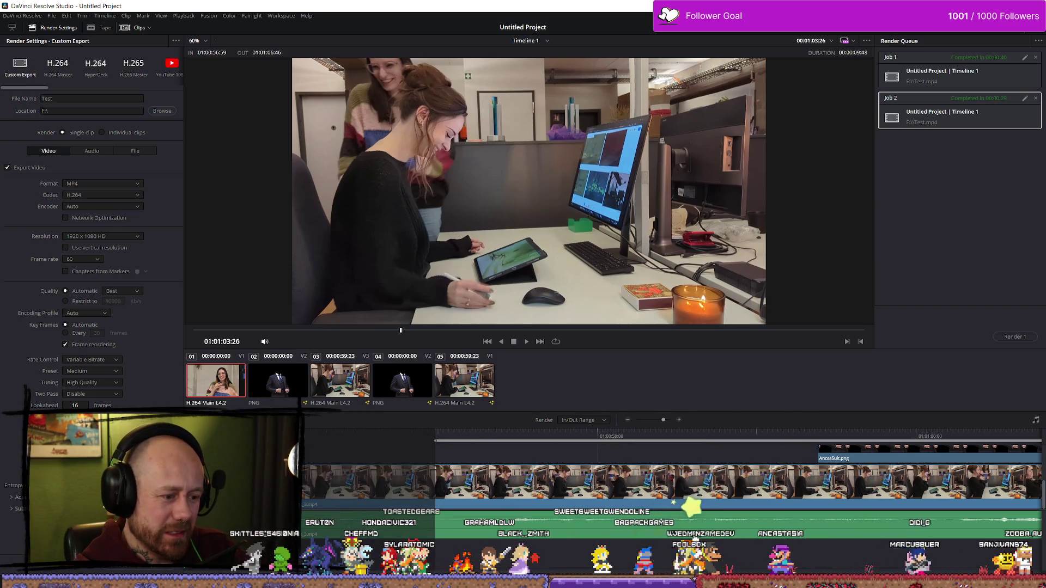
key(shift+4)
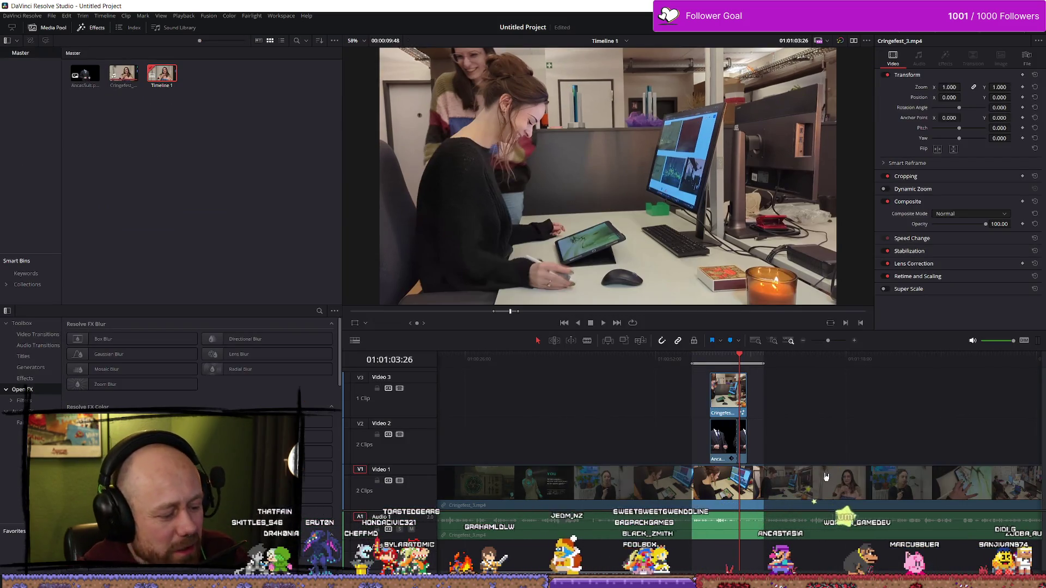
- Undo twice, then redo from the Edit menu to restore the overlay clips
key(ctrl+z)
key(ctrl+z)
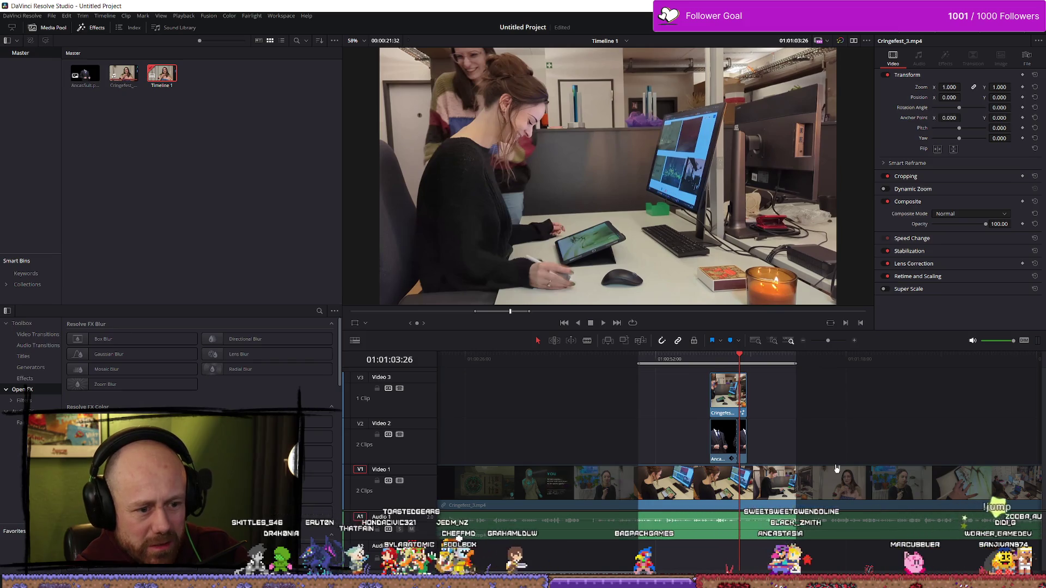
key(ctrl+z)
key(ctrl+z)
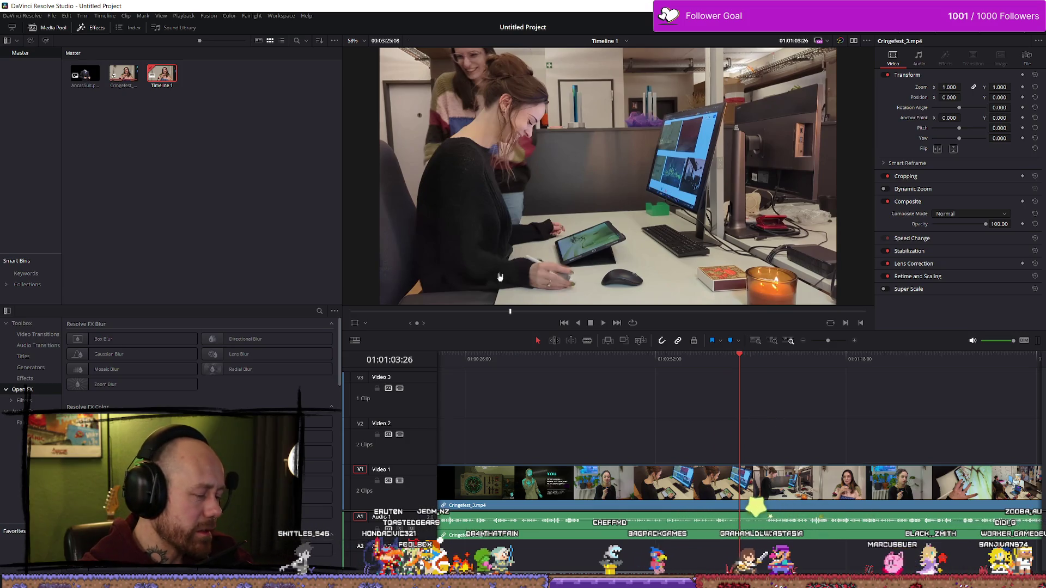
click(65, 16)
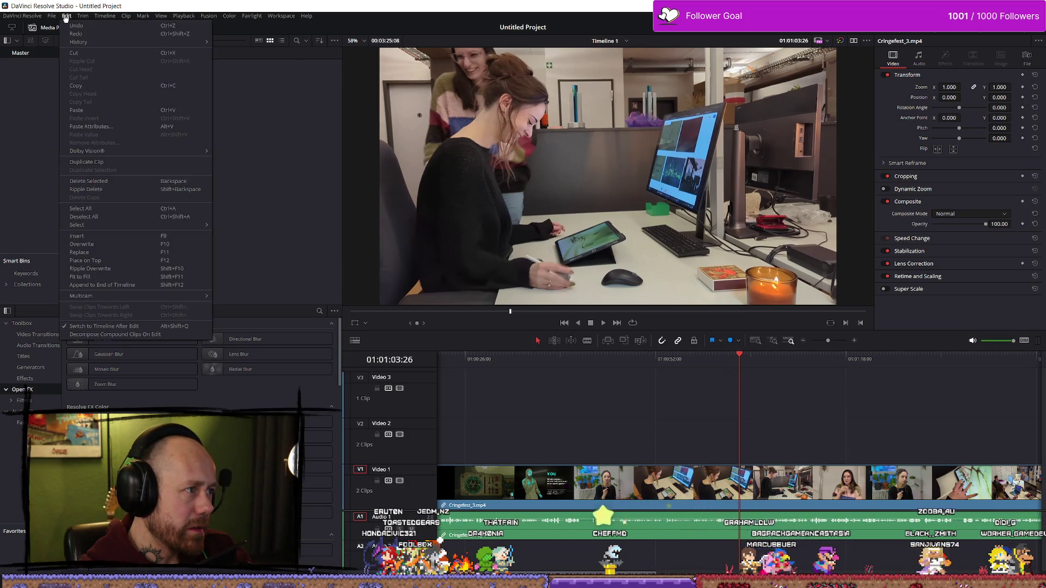
click(76, 33)
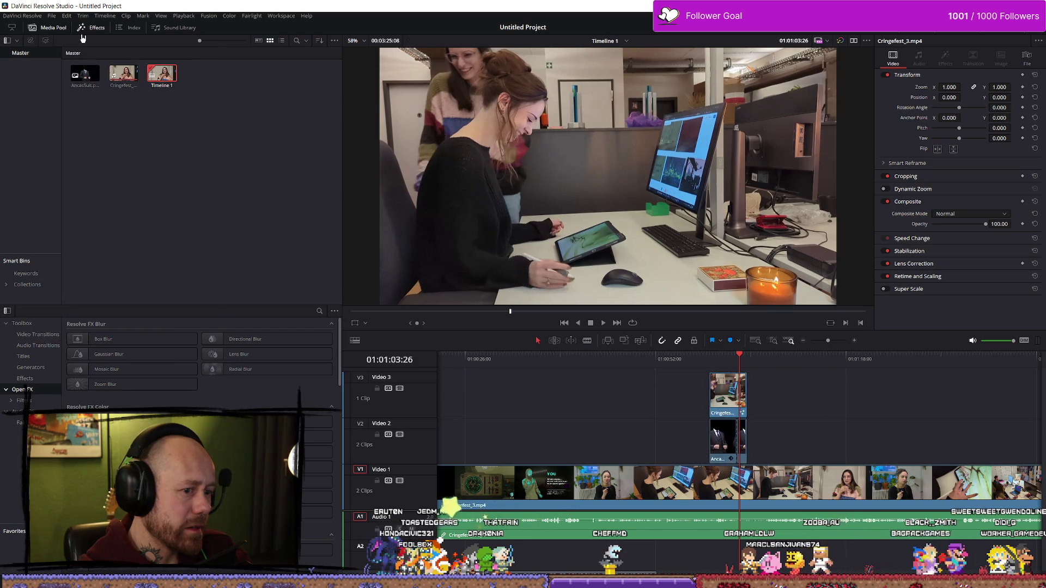
scroll(915, 416, up, 1)
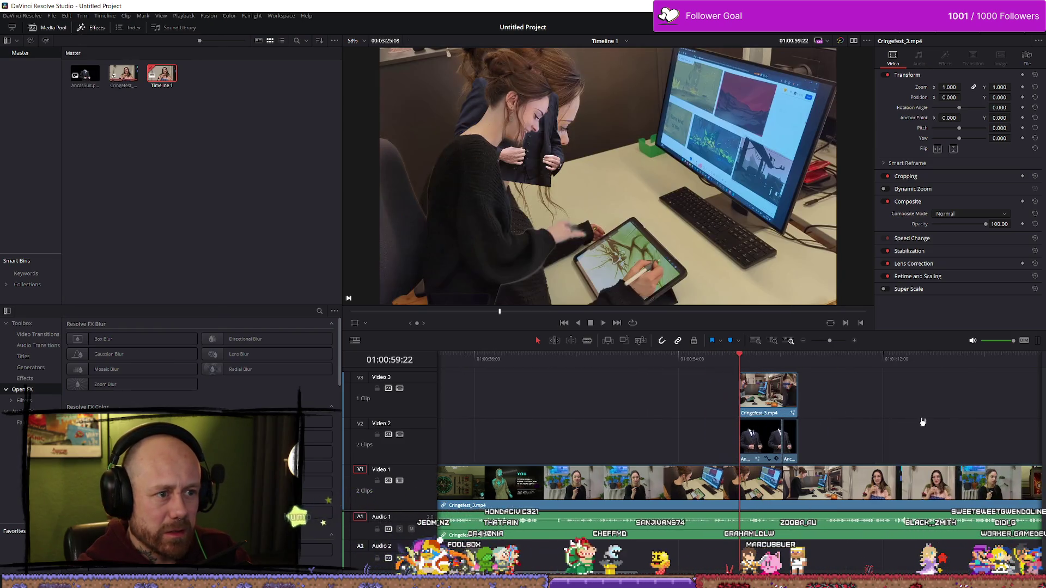
- Select both overlay clips on V2 and V3, play from 01:01:02:08, and zoom in
key(Right)
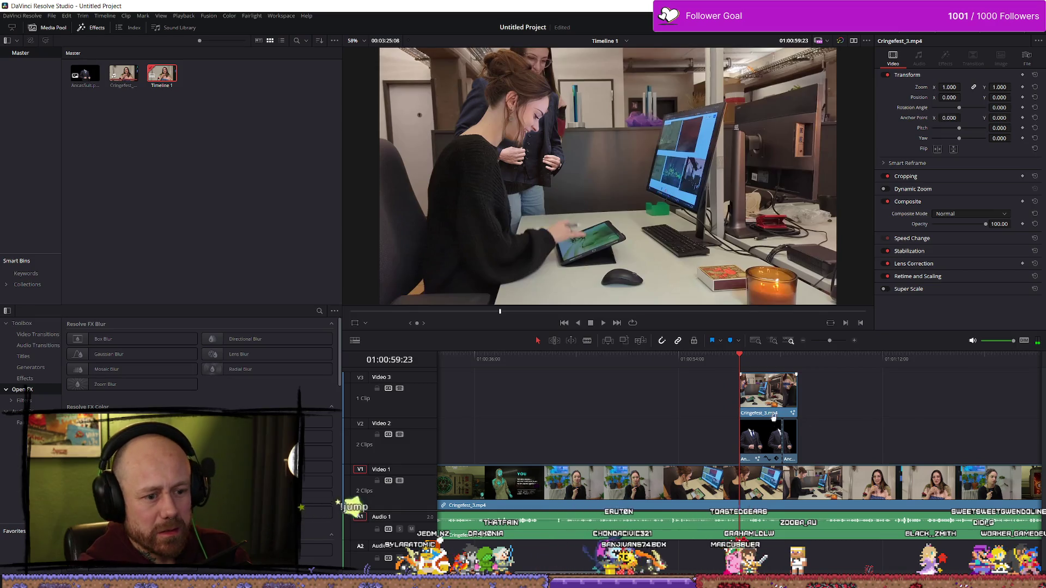
drag(860, 424, 739, 402)
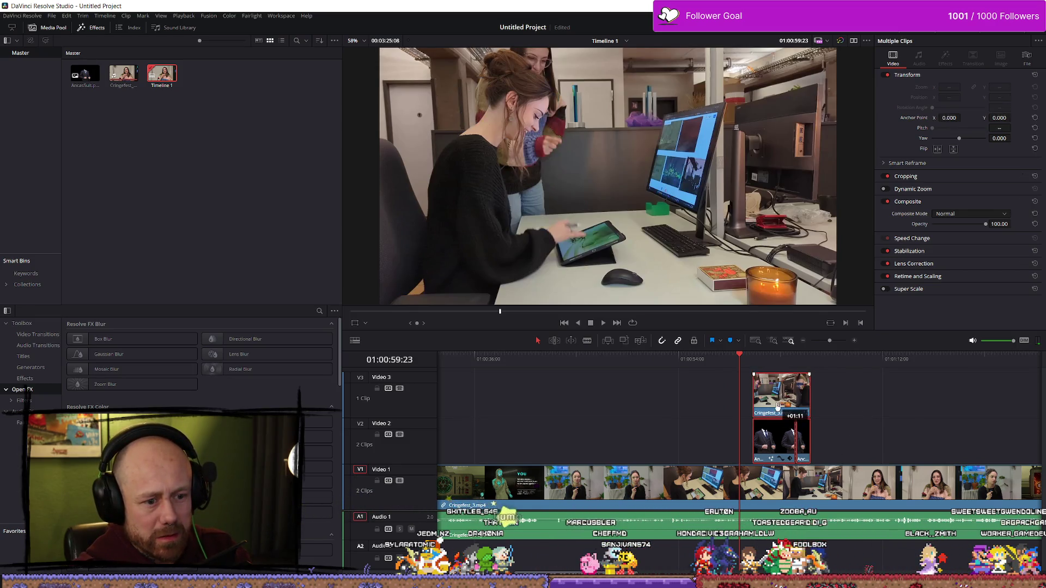
key(space)
click(771, 365)
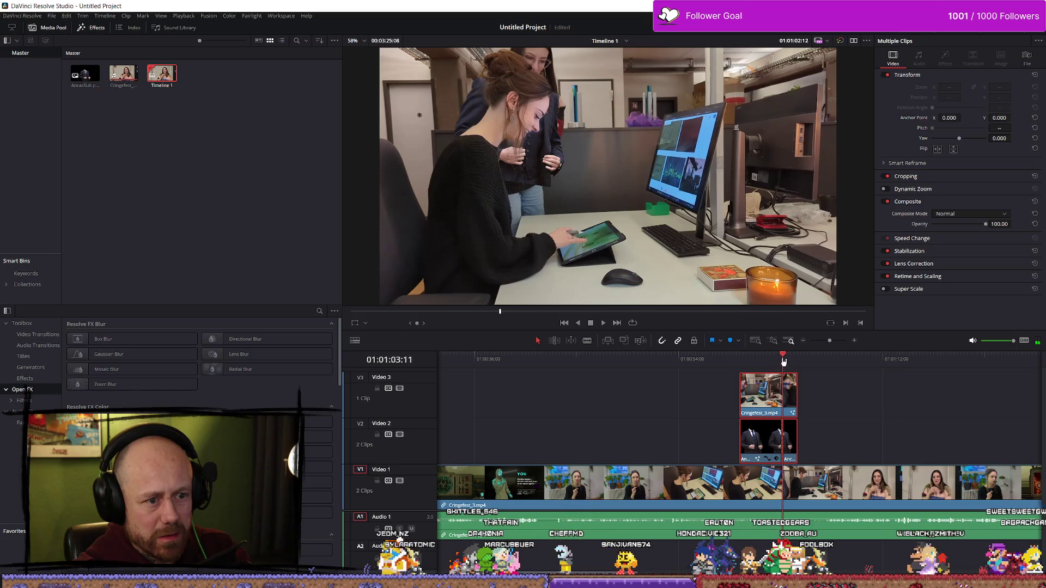
key(space)
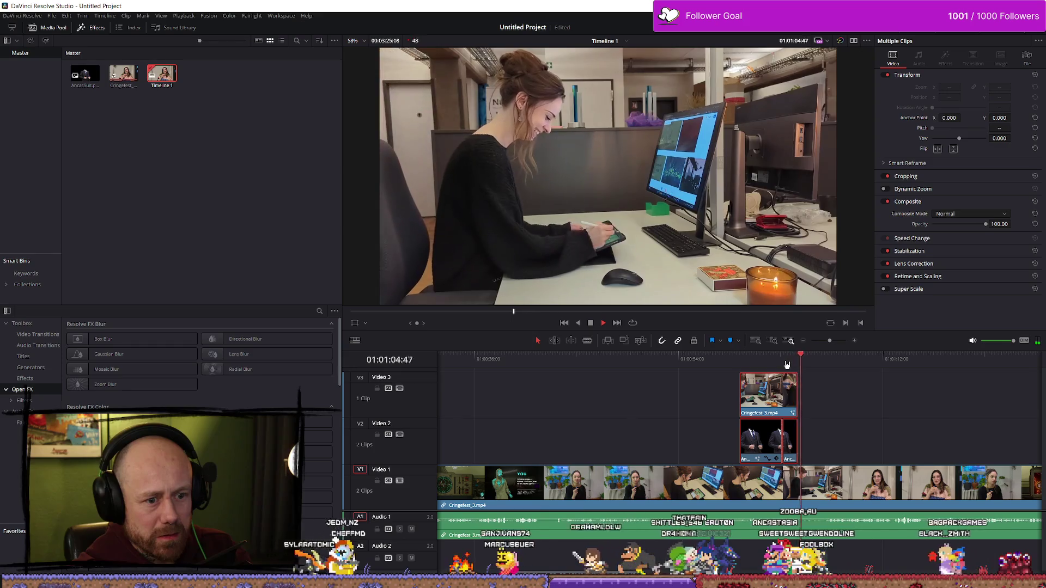
click(781, 364)
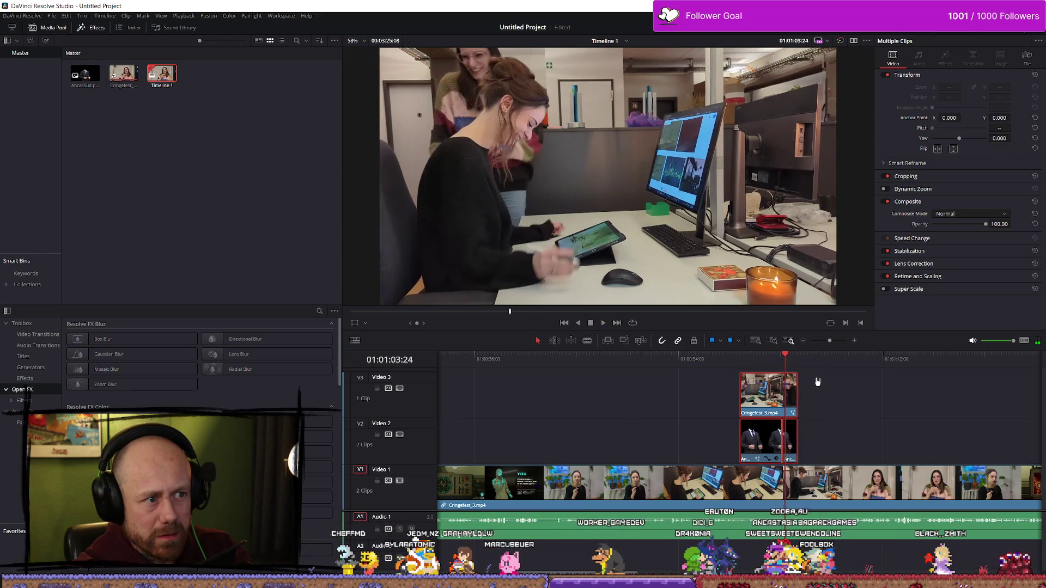
scroll(810, 435, up, 5)
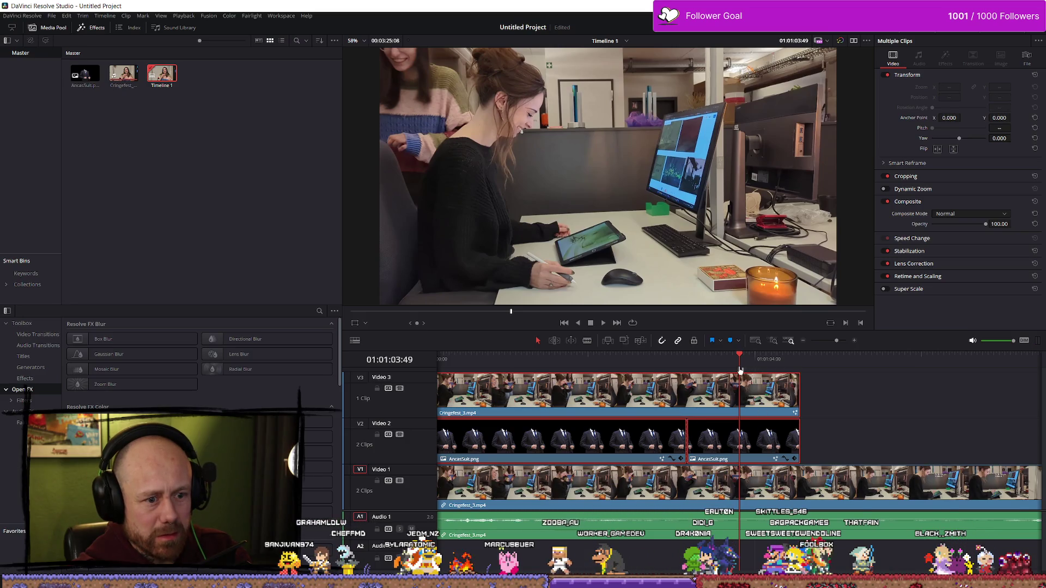
- Scrub through the second AncasSuit.png clip's keyframed movement
click(752, 438)
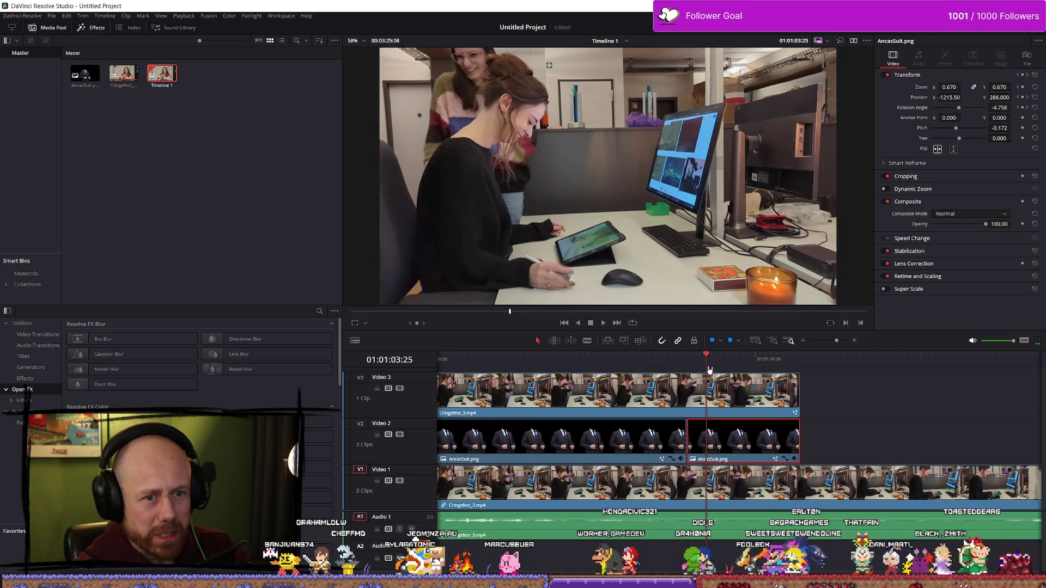
mouse_move(690, 366)
mouse_down()
mouse_move(671, 366)
mouse_move(699, 365)
mouse_up()
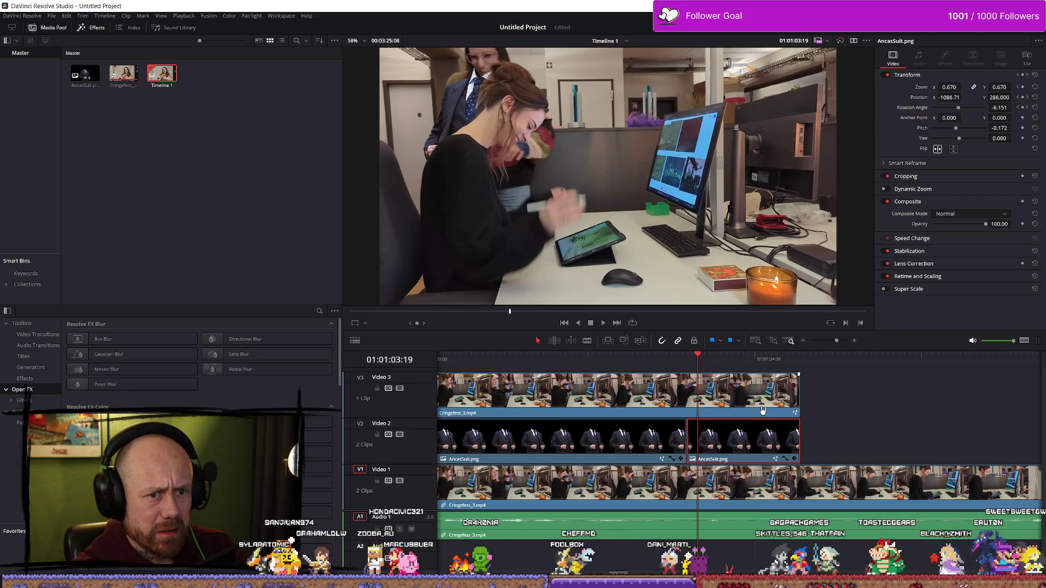
mouse_move(702, 365)
mouse_down()
mouse_move(740, 365)
mouse_move(758, 384)
mouse_move(691, 387)
mouse_move(725, 387)
mouse_up()
- Fit the whole edit with Shift+Z, select the overlay clips, and close Resolve
key(shift+z)
key(shift+z)
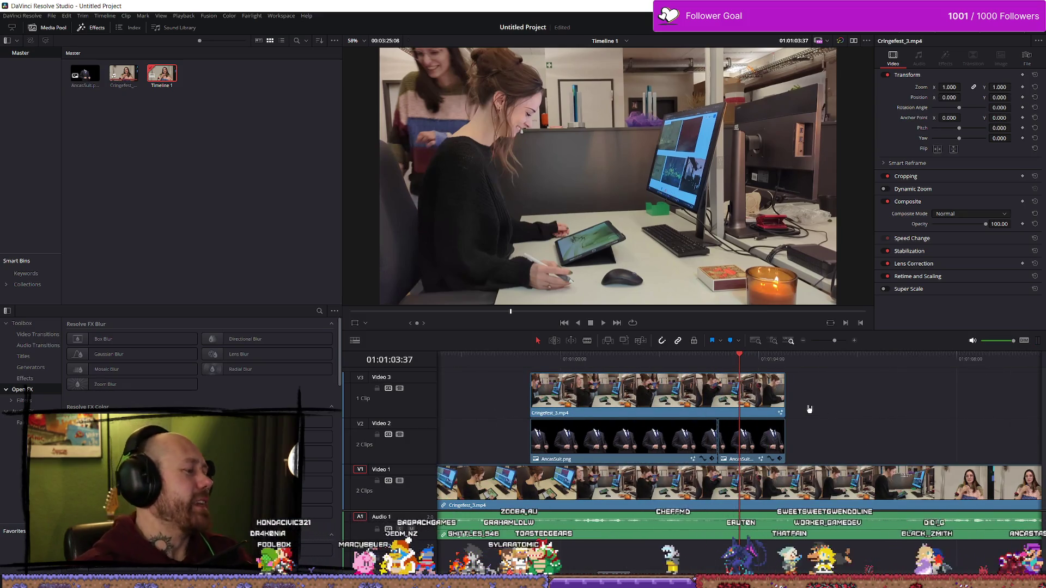
mouse_move(862, 412)
mouse_down()
mouse_move(646, 385)
mouse_move(567, 433)
mouse_up()
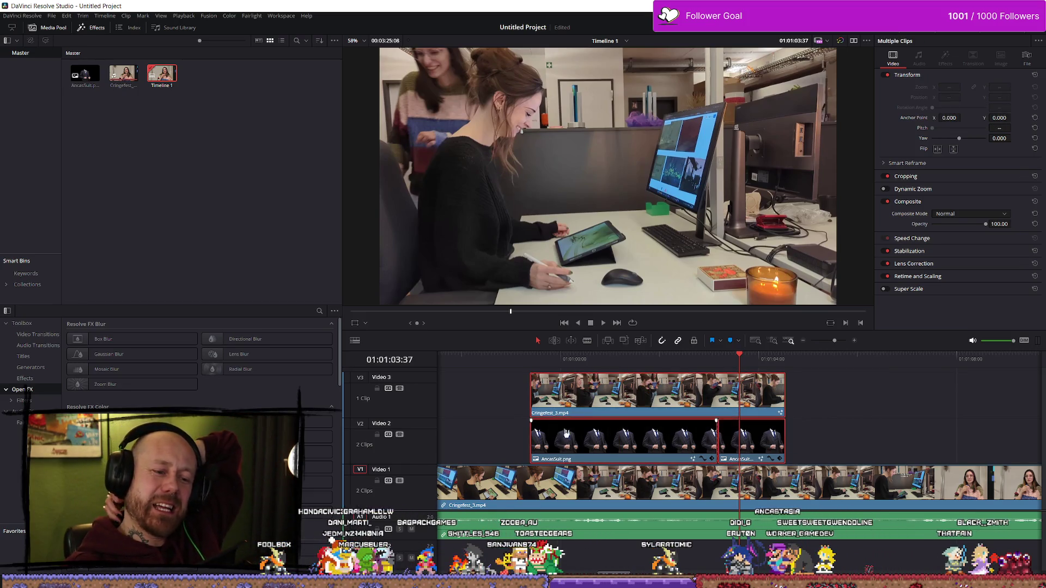
click(1033, 5)
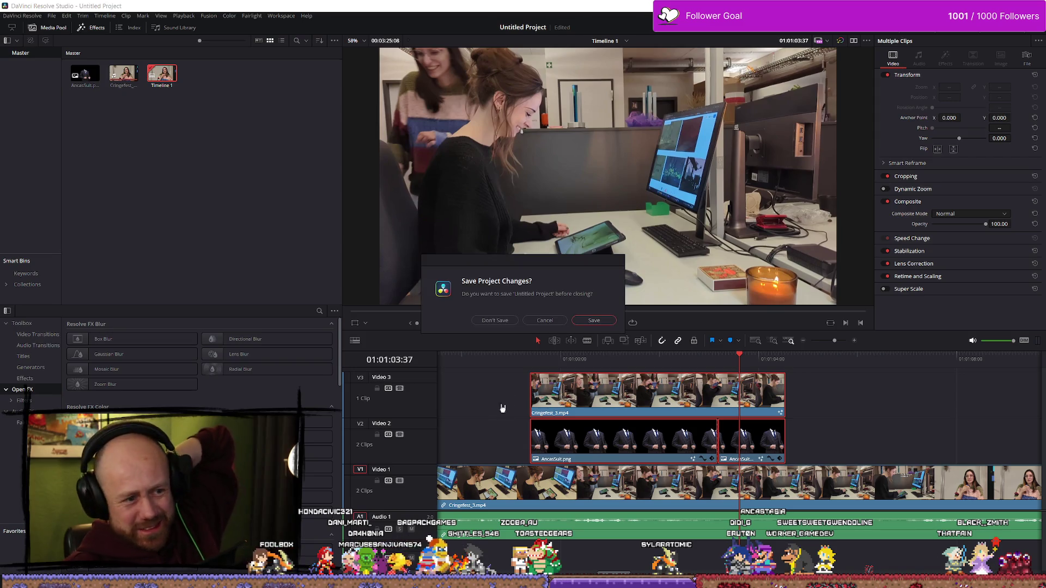
- Answer the save prompt to close Resolve and switch back to the Nextcloud browser window
click(507, 323)
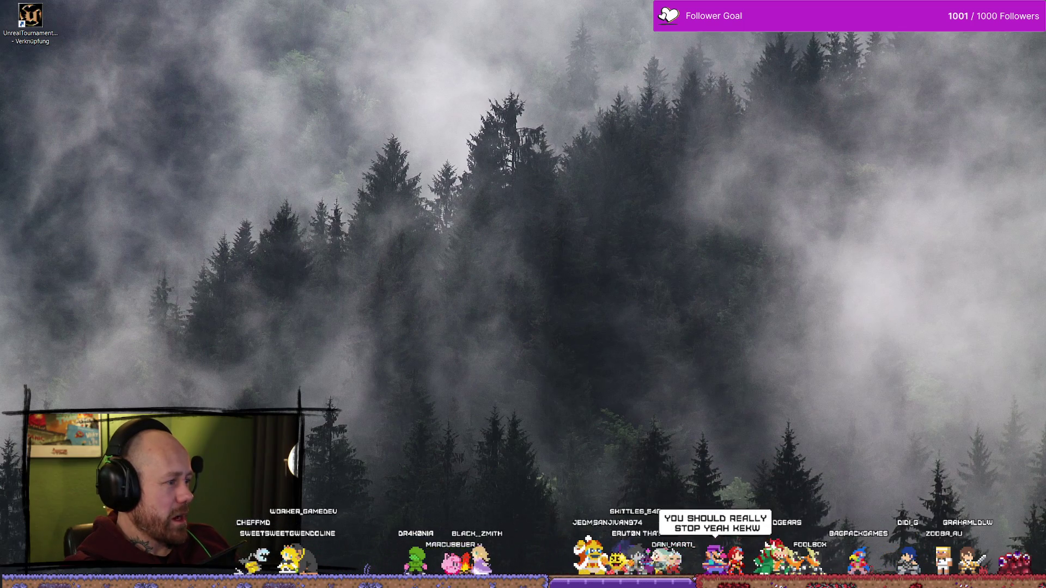
key(alt+Tab)
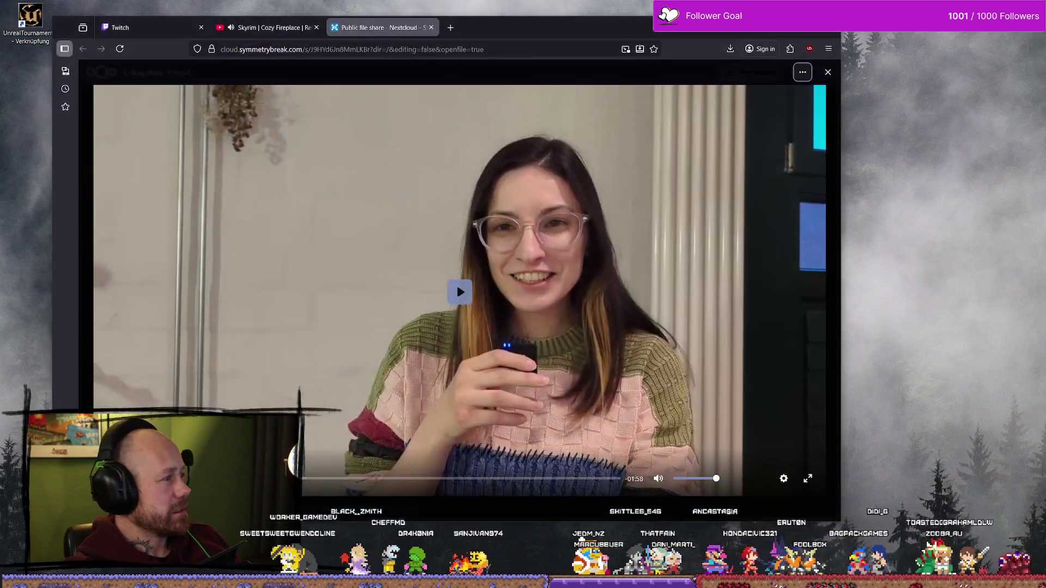
- Open a new Firefox tab and go to the Trello boards page
click(262, 27)
click(382, 27)
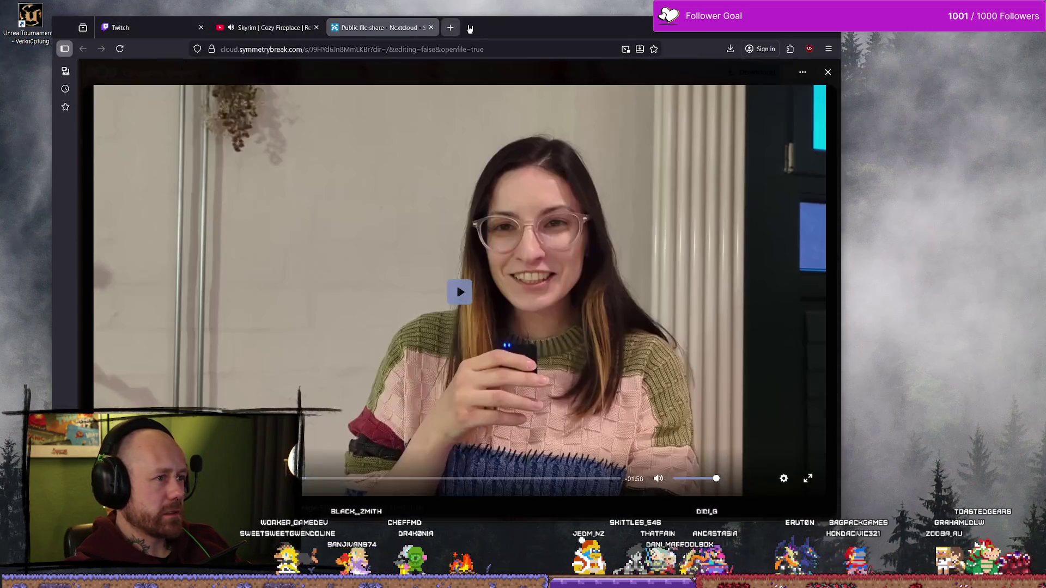
click(450, 27)
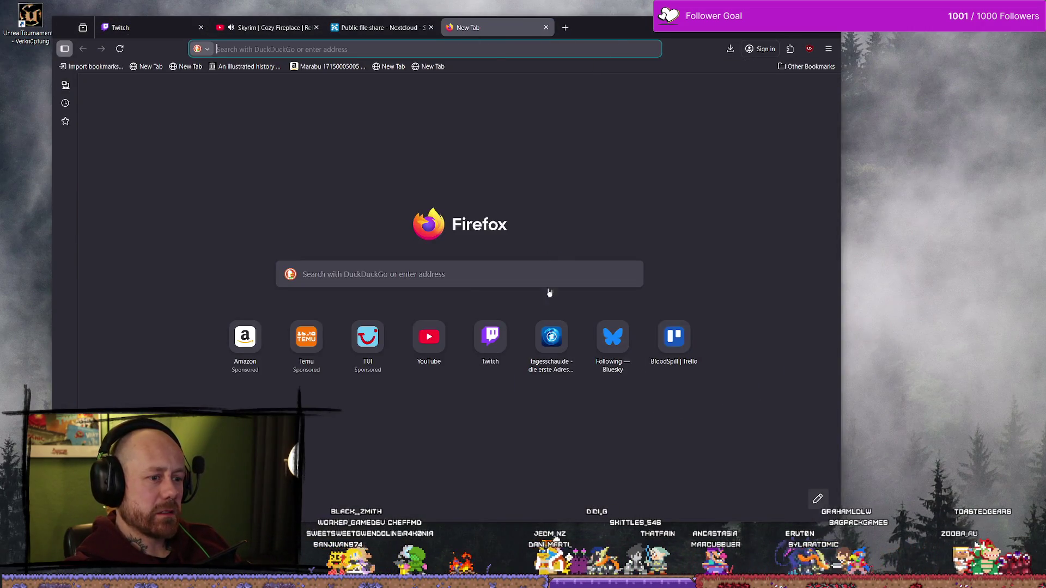
text(t)
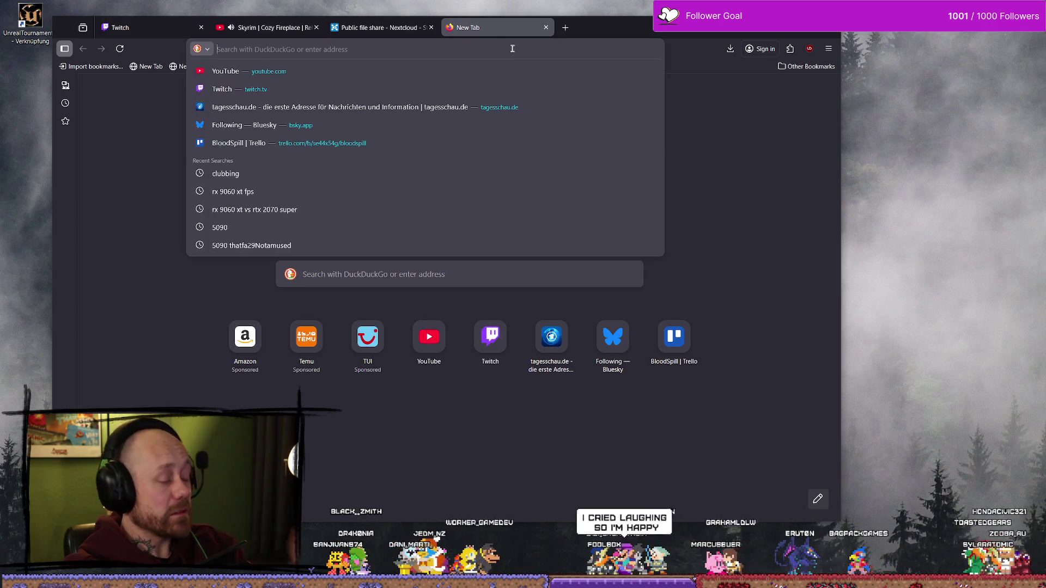
text(r4ell)
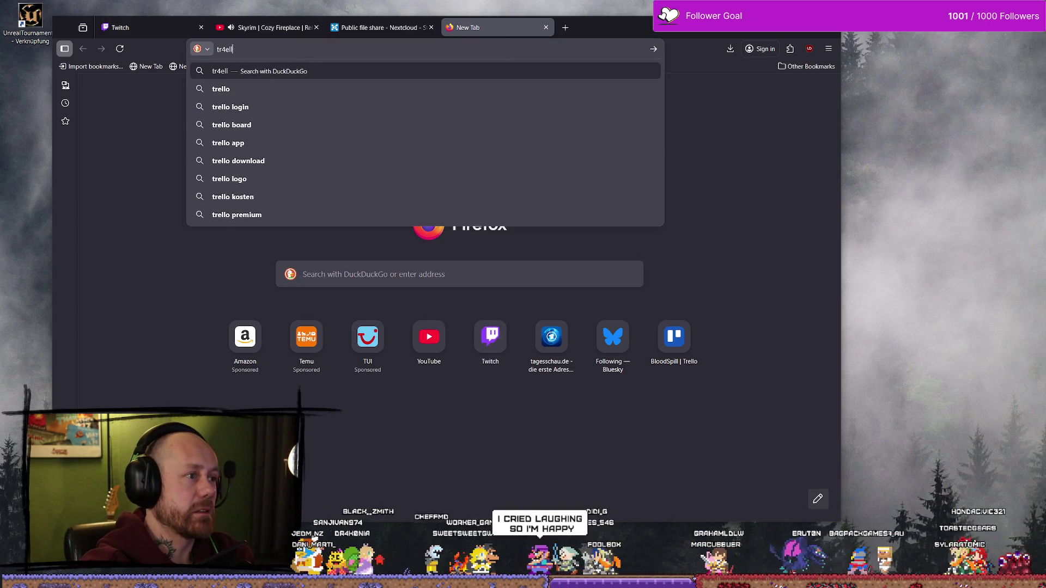
key(BackSpace)
key(BackSpace)
text(rello)
key(Return)
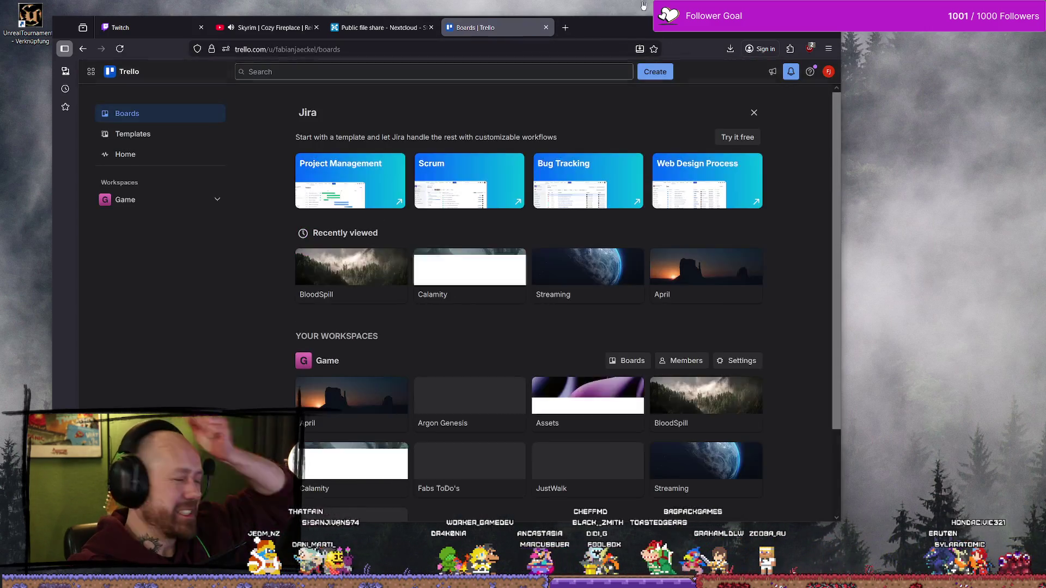
- Maximize the browser, open the BloodSpill board, and return to the Nextcloud tab
key(super+Up)
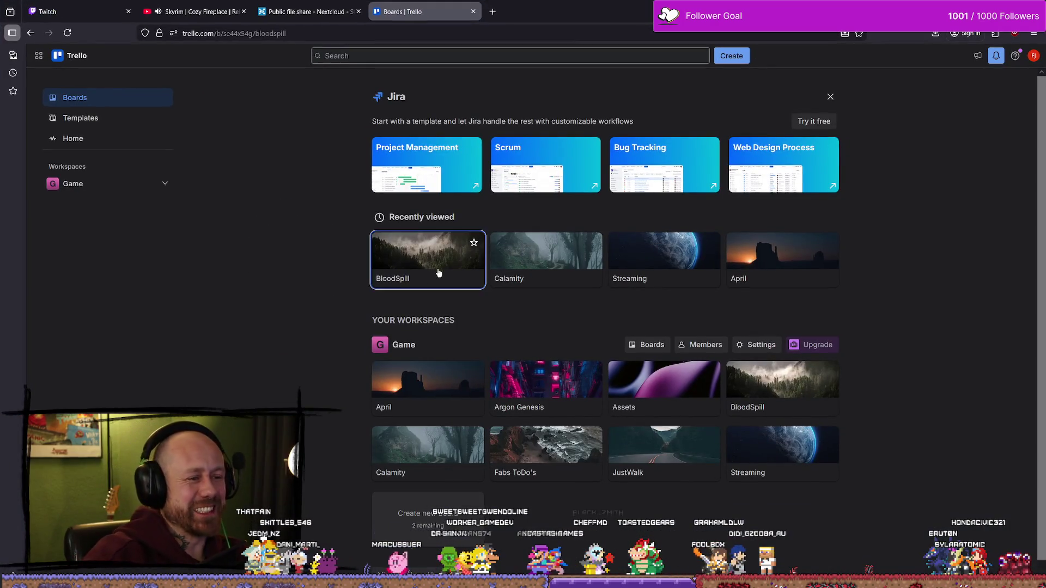
click(439, 272)
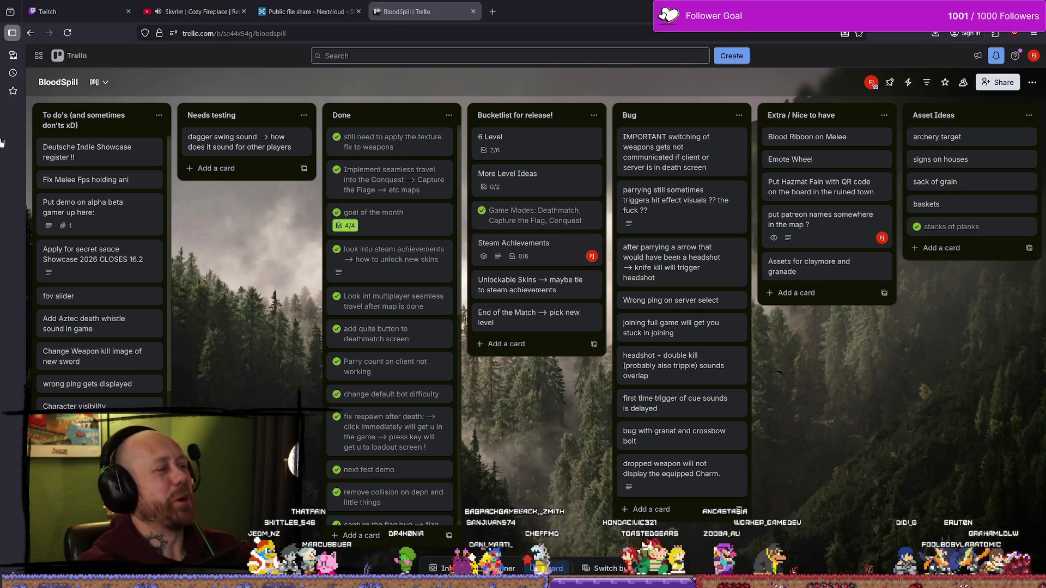
click(307, 11)
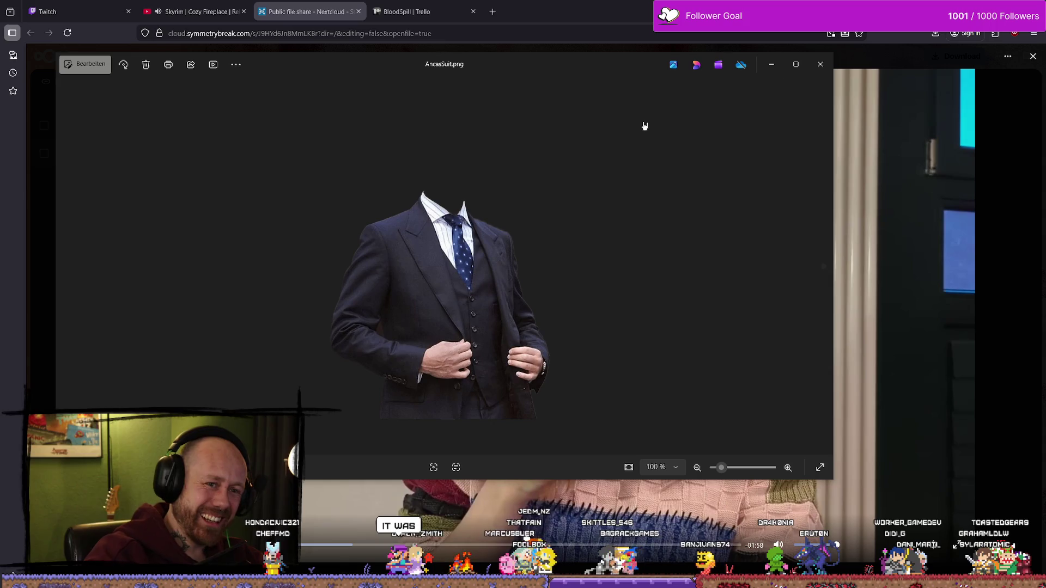
- Close the Photos viewer showing the suit PNG, then close Firefox's Twitch tab
mouse_move(579, 74)
mouse_down()
mouse_move(590, 120)
mouse_move(750, 142)
mouse_move(908, 121)
mouse_move(152, 121)
mouse_up()
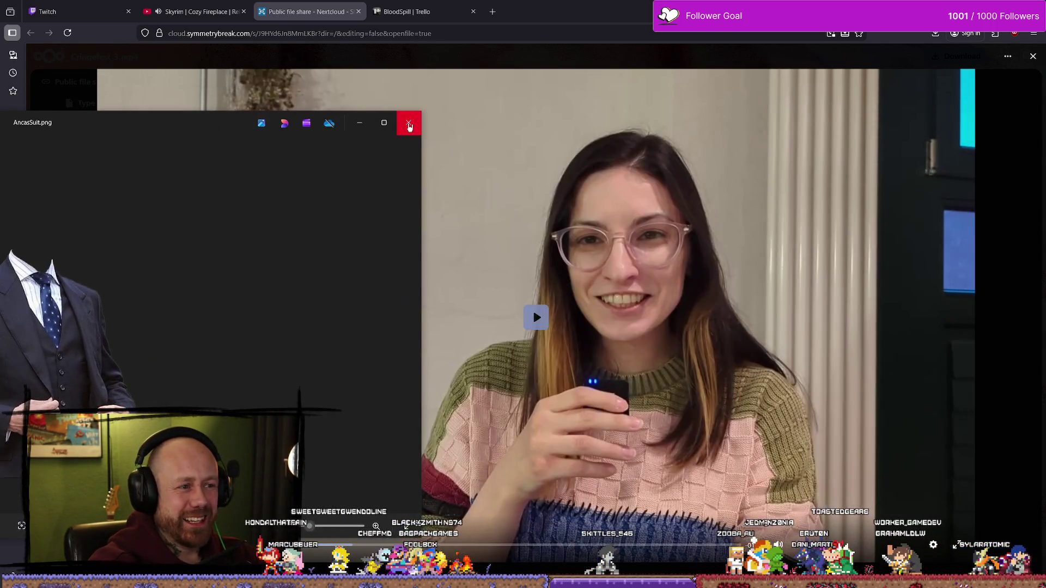
click(408, 116)
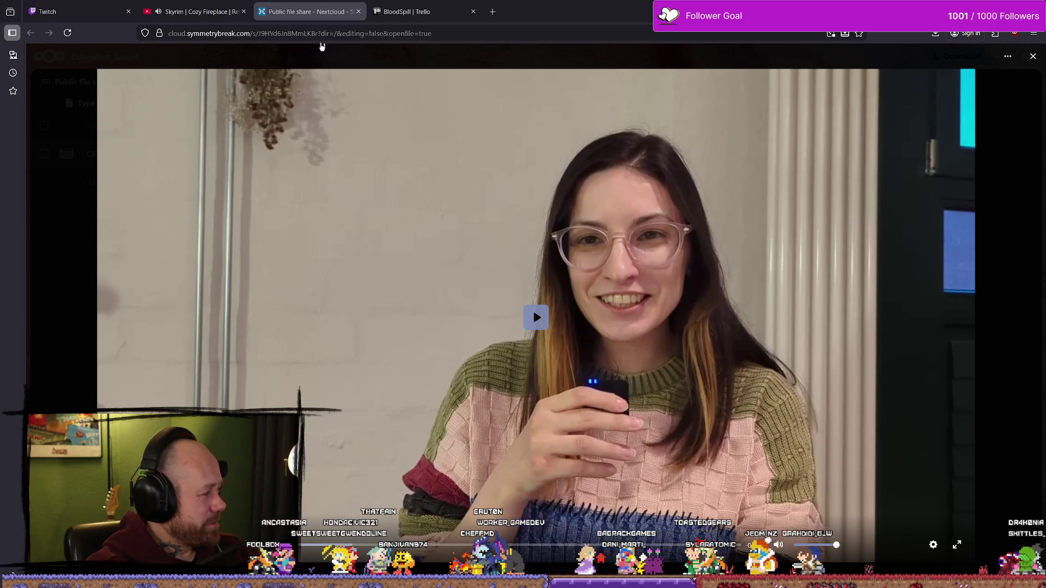
click(414, 11)
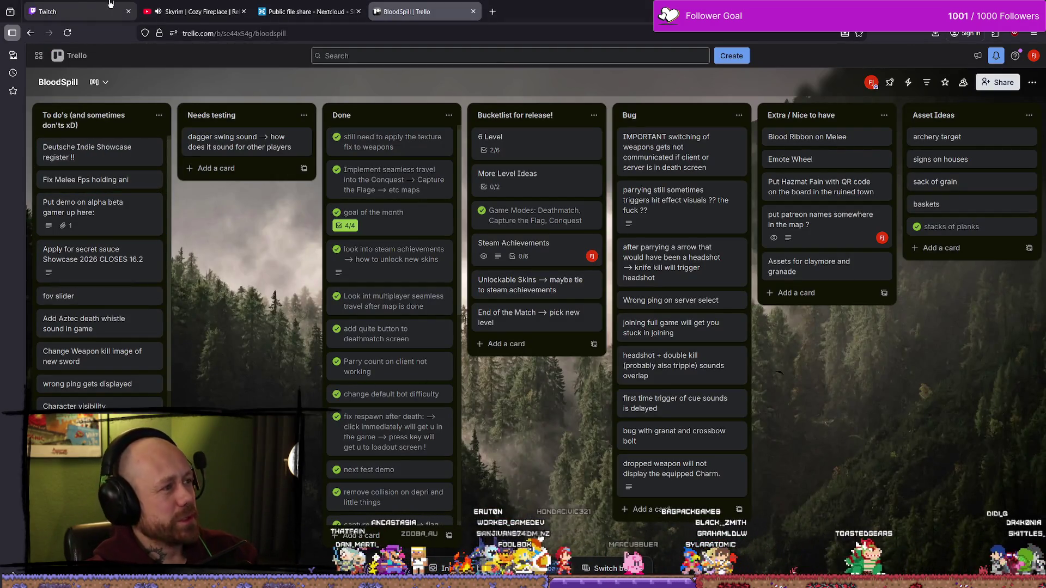
click(82, 11)
click(128, 11)
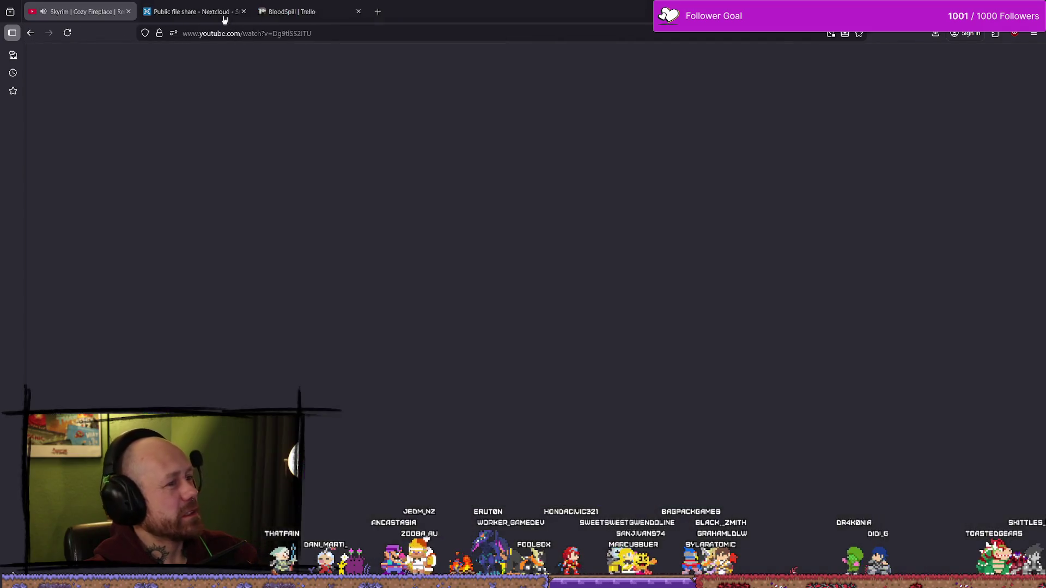